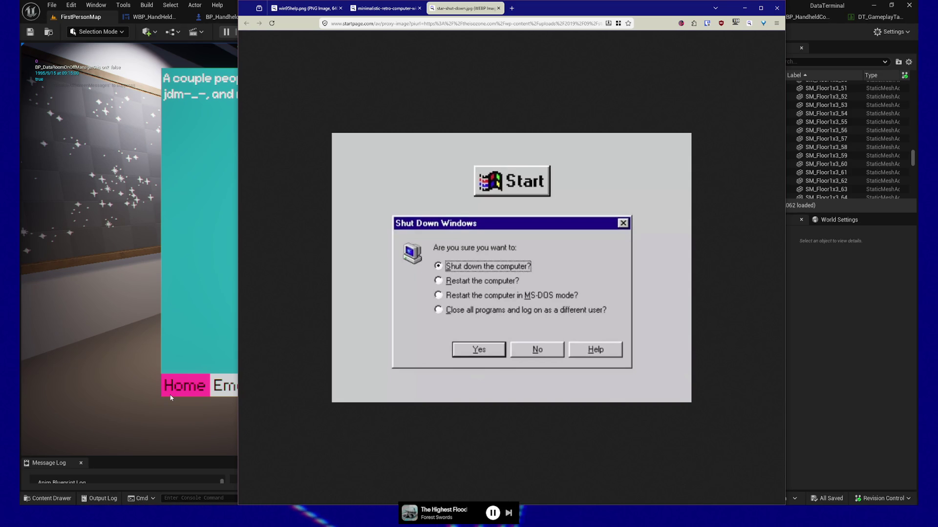
After viewing the Win95 Shut Down reference, bring up the blank 300×300 px Affinity document
click(170, 398)
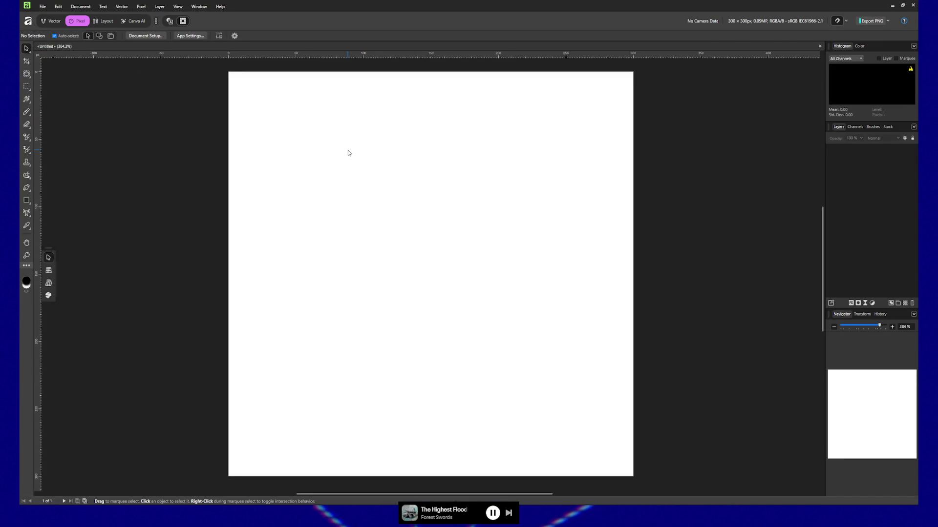
Switch to the vector persona and pick the vector crop tool from the left toolbar
click(52, 22)
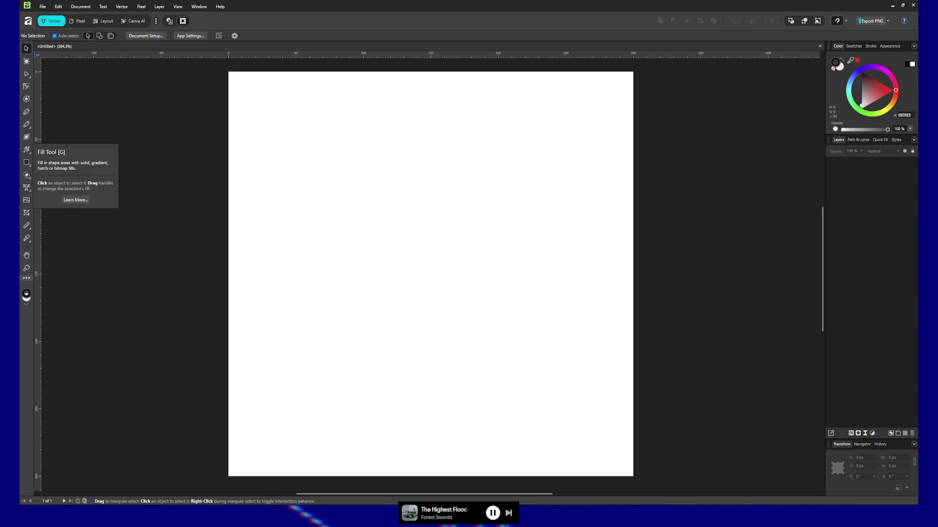
click(27, 214)
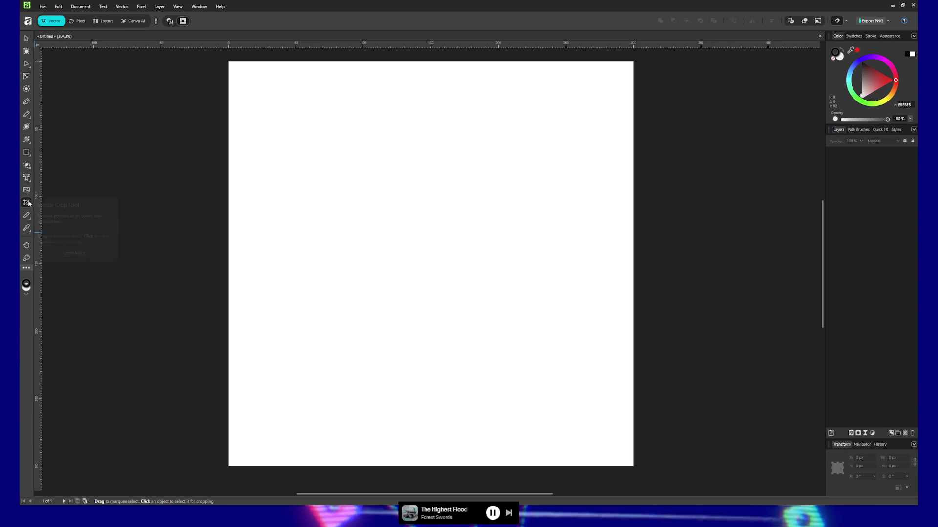
right_click(30, 168)
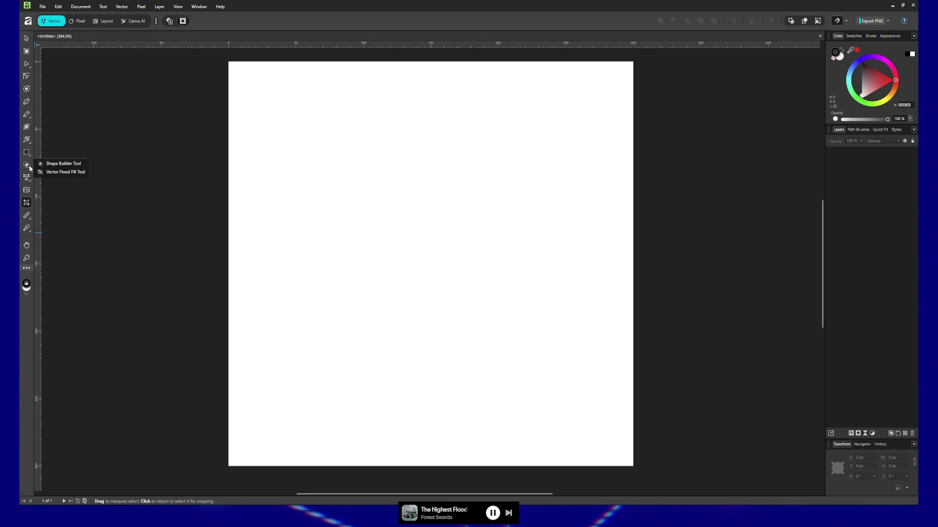
click(30, 65)
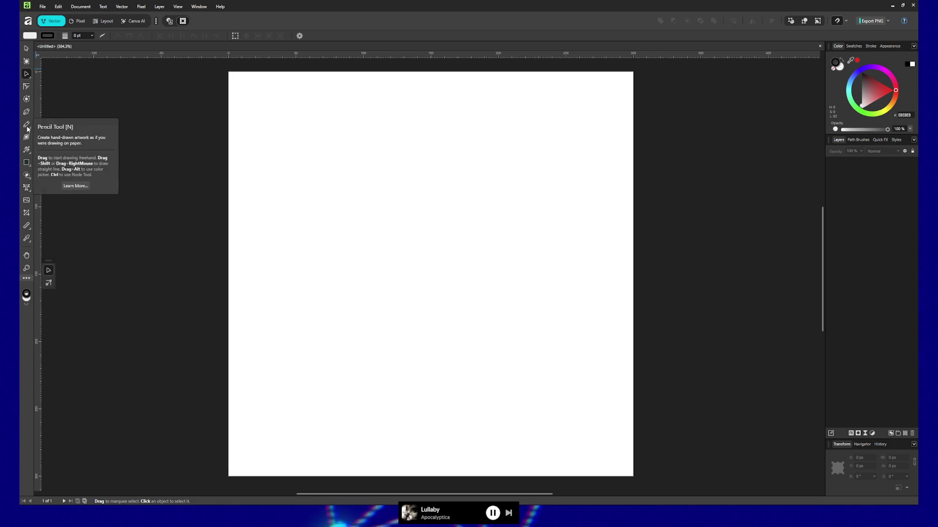
click(28, 165)
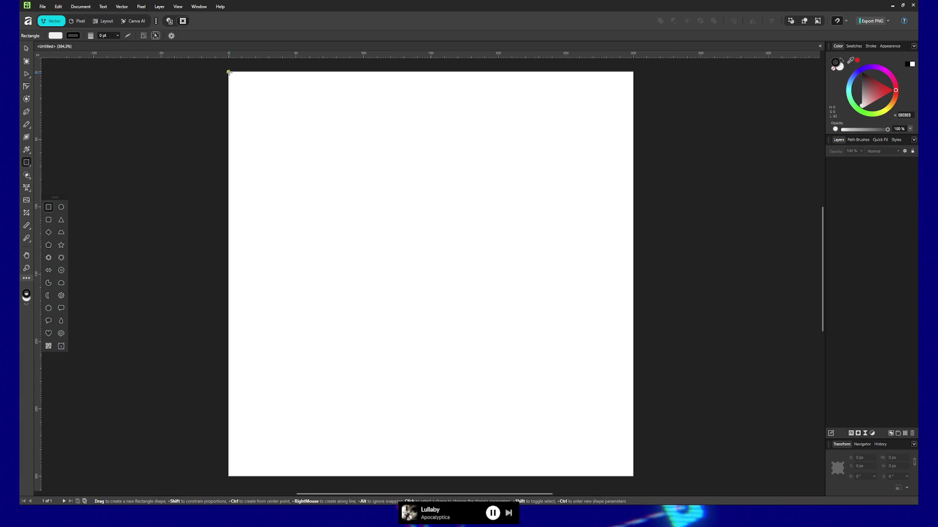
Draw a 290×290 px rectangle covering most of the canvas and select its layer's fill colour
drag(235, 77, 630, 468)
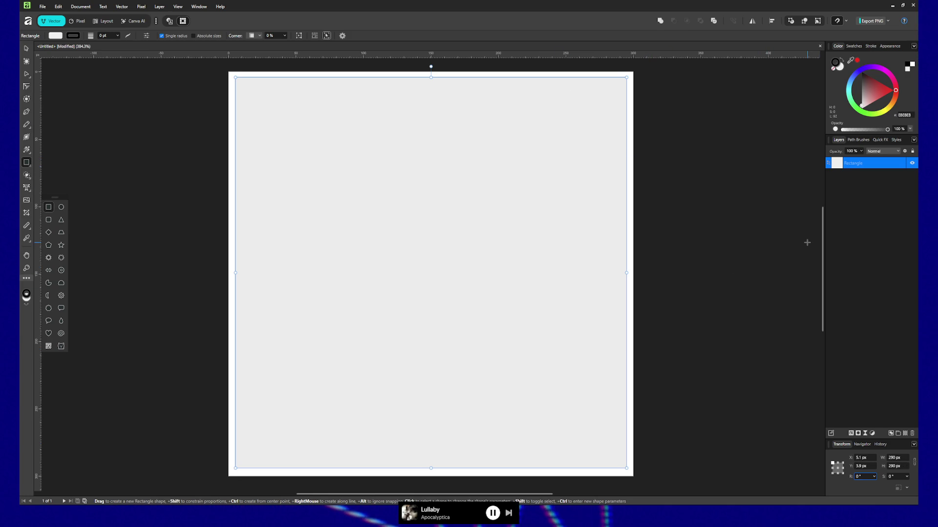
click(841, 164)
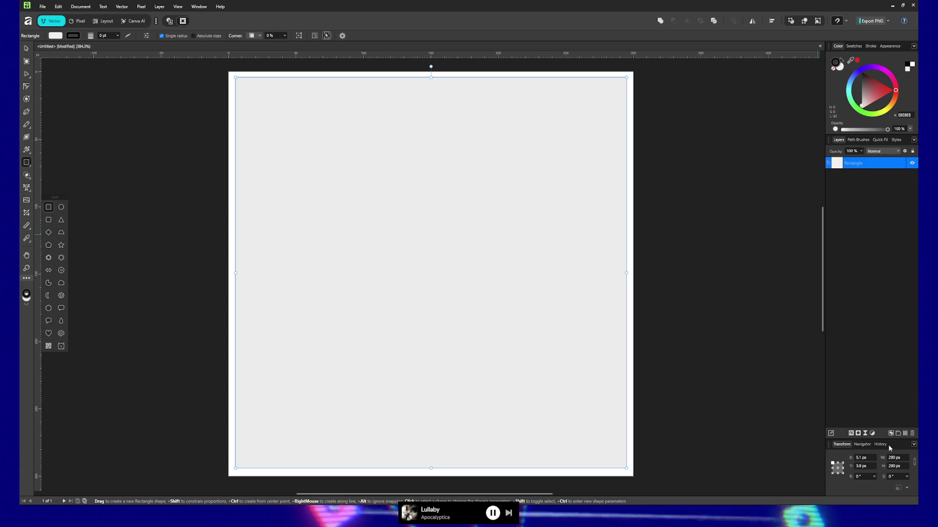
click(55, 36)
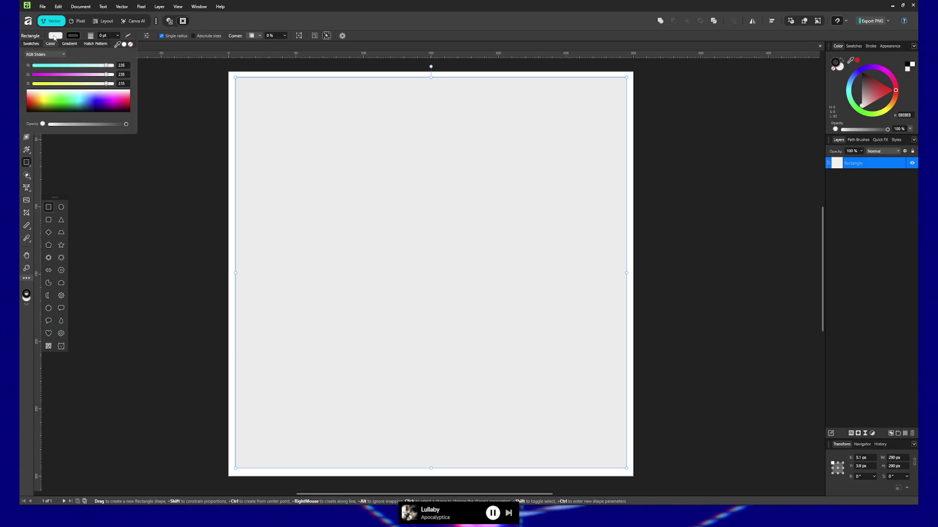
Set the rectangle's fill to HSL saturation 0, lightness 75 (grey BFBFBF)
click(117, 104)
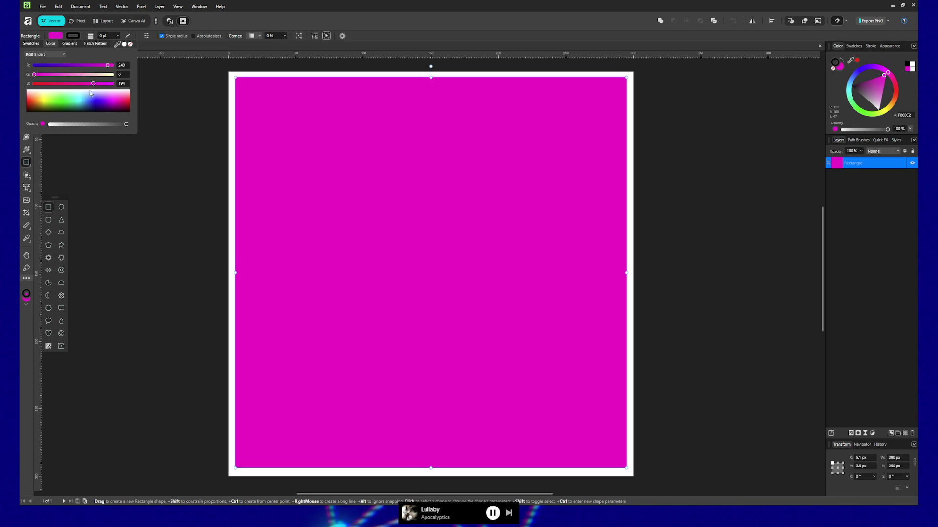
click(55, 54)
click(54, 78)
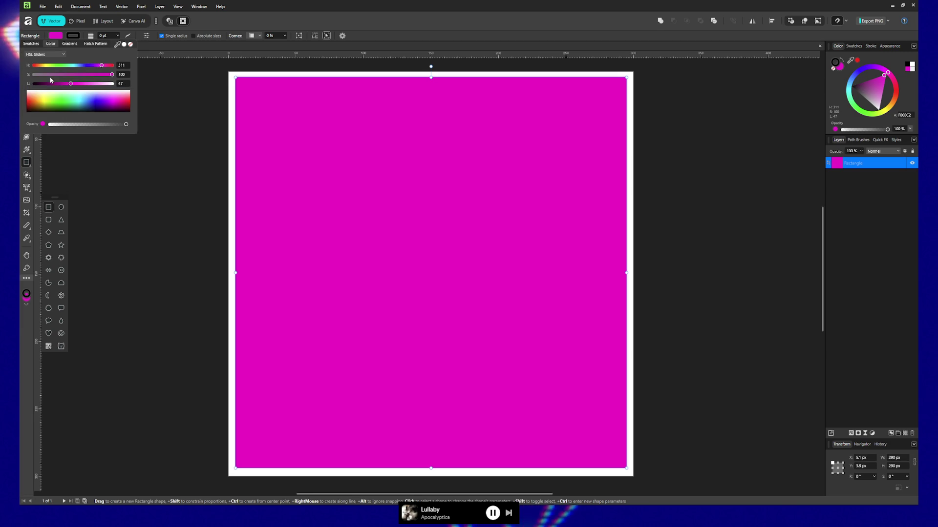
drag(86, 77, 30, 78)
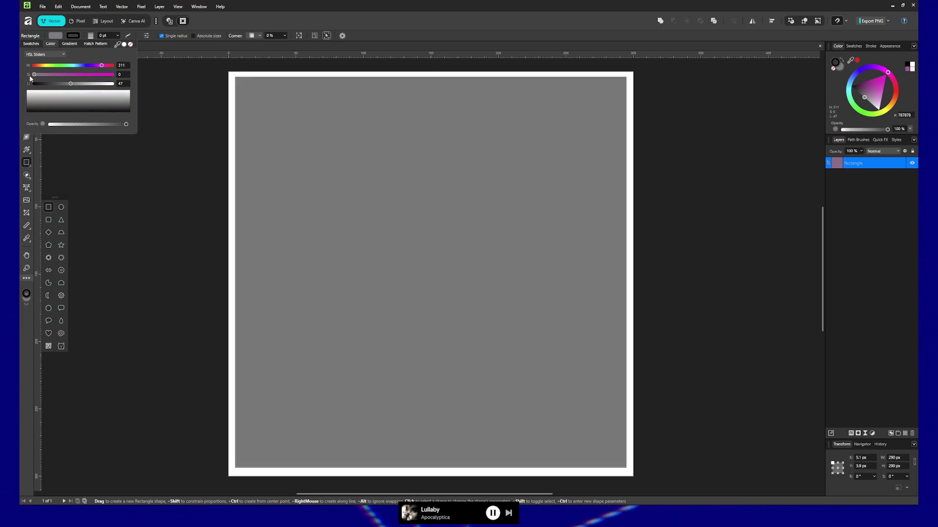
mouse_move(70, 84)
mouse_down()
mouse_move(109, 86)
mouse_move(66, 85)
mouse_move(74, 85)
mouse_up()
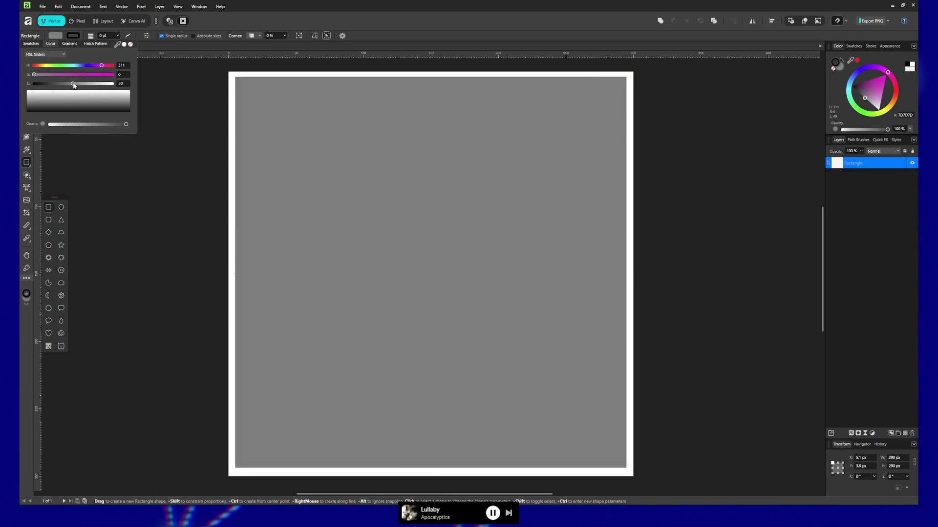
click(123, 83)
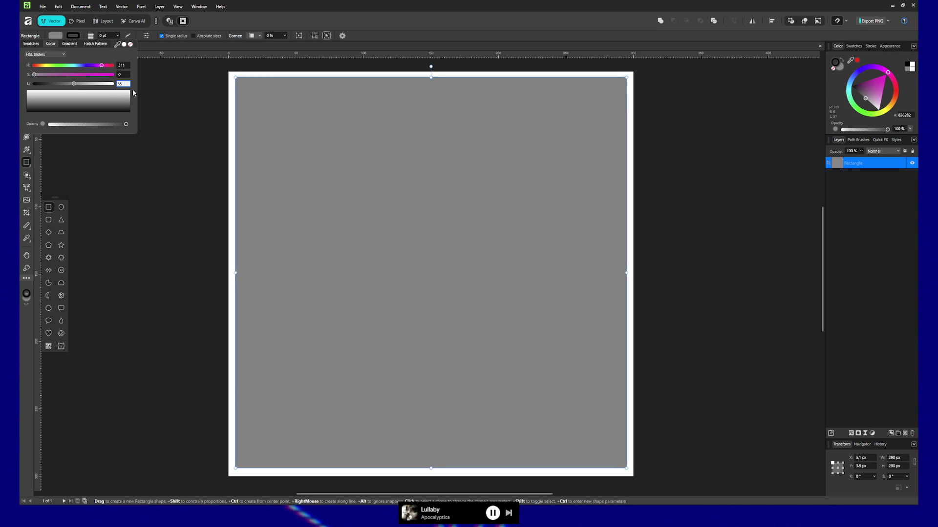
key(BackSpace)
key(BackSpace)
text(75)
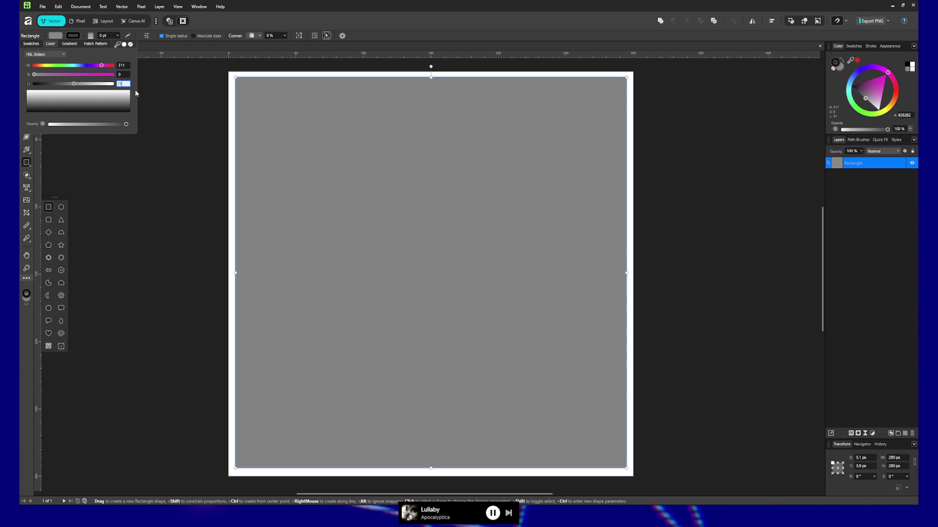
key(Return)
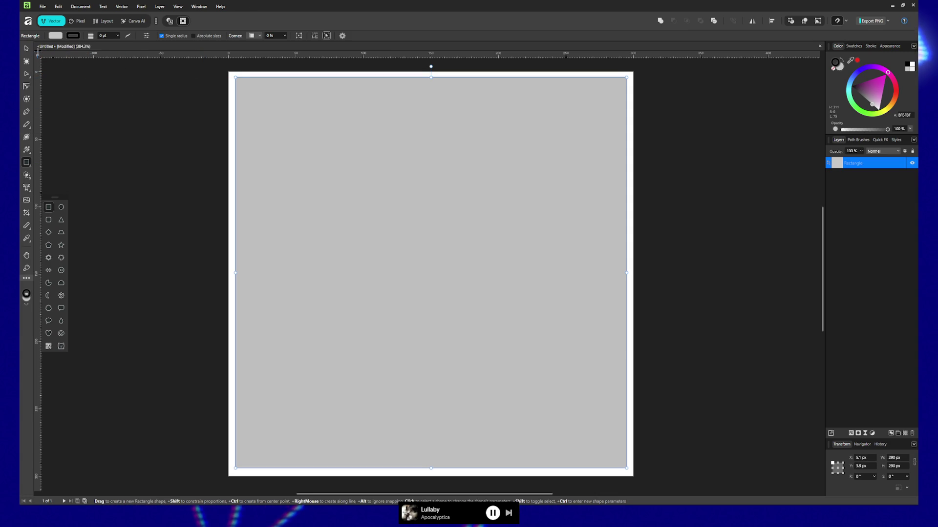
click(77, 36)
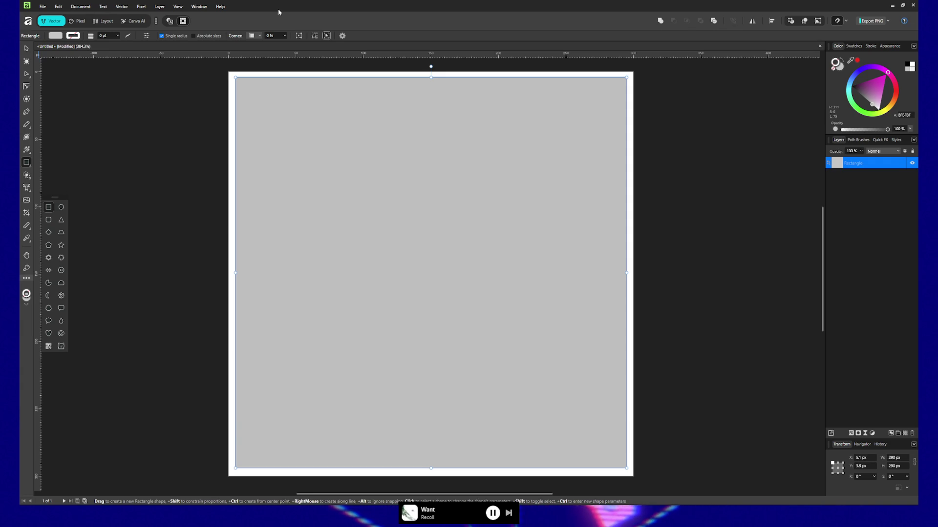
Give the rectangle a 1 pt stroke and adjust its colour to red (HSL 5, 97, 40)
click(75, 38)
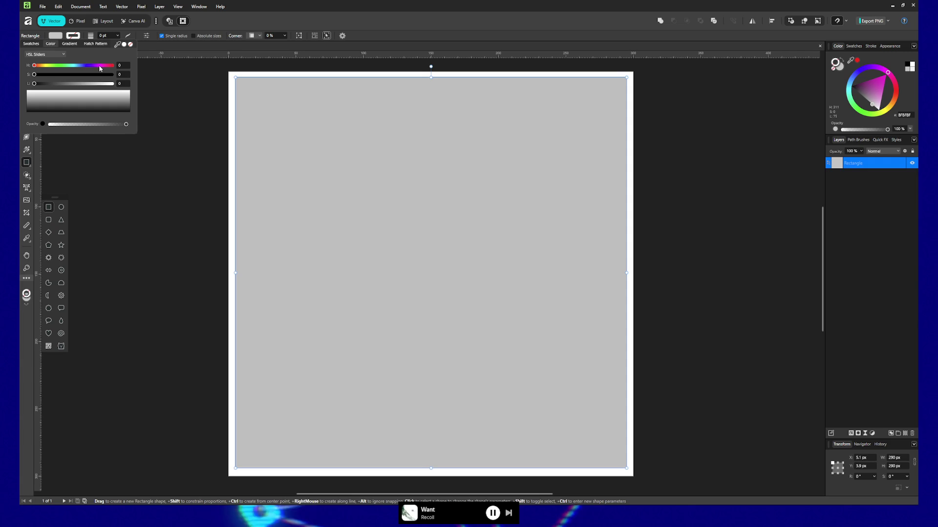
click(124, 45)
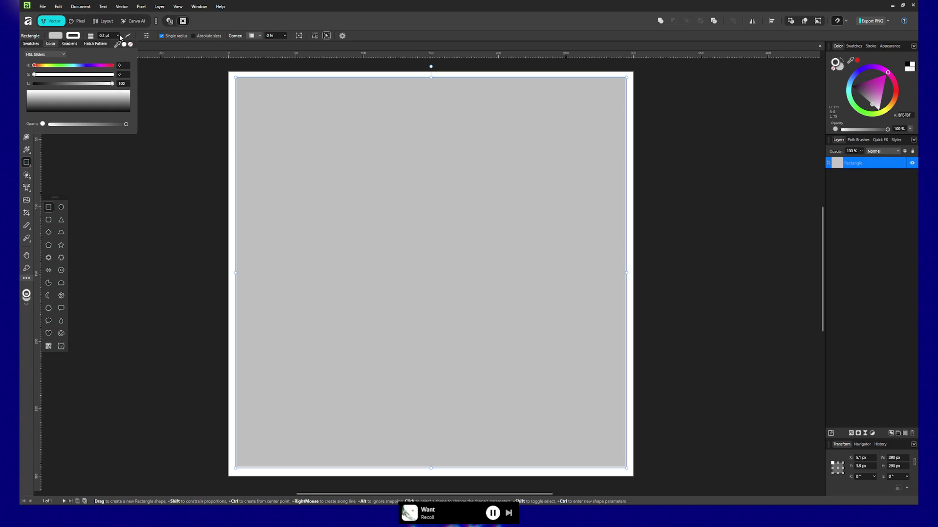
click(115, 35)
text(1)
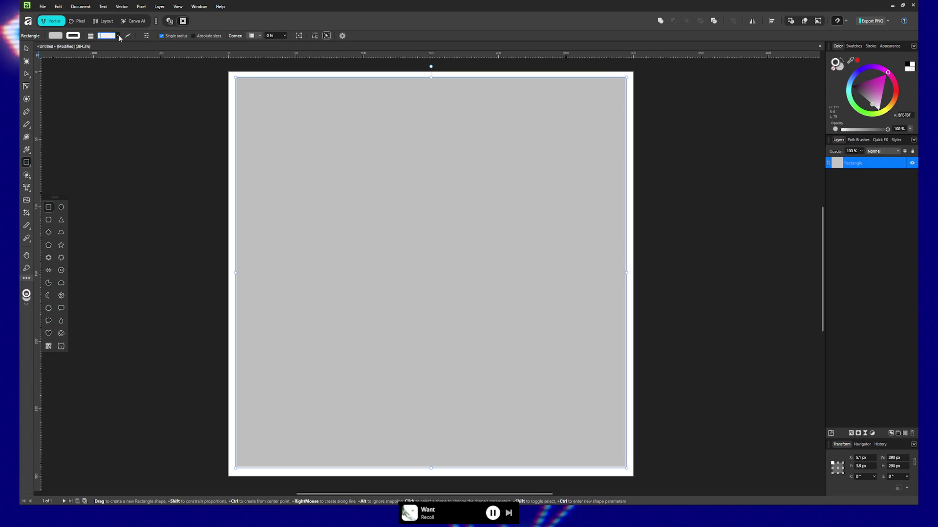
key(Return)
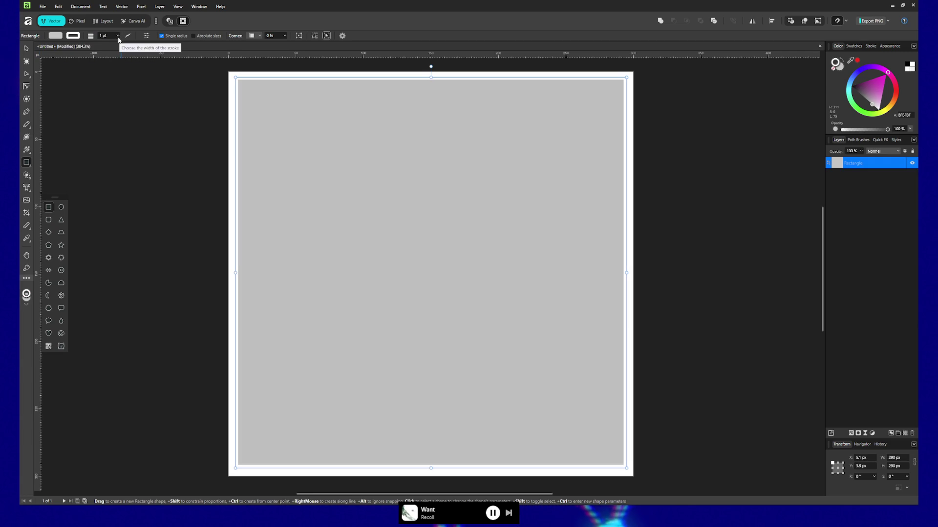
click(73, 36)
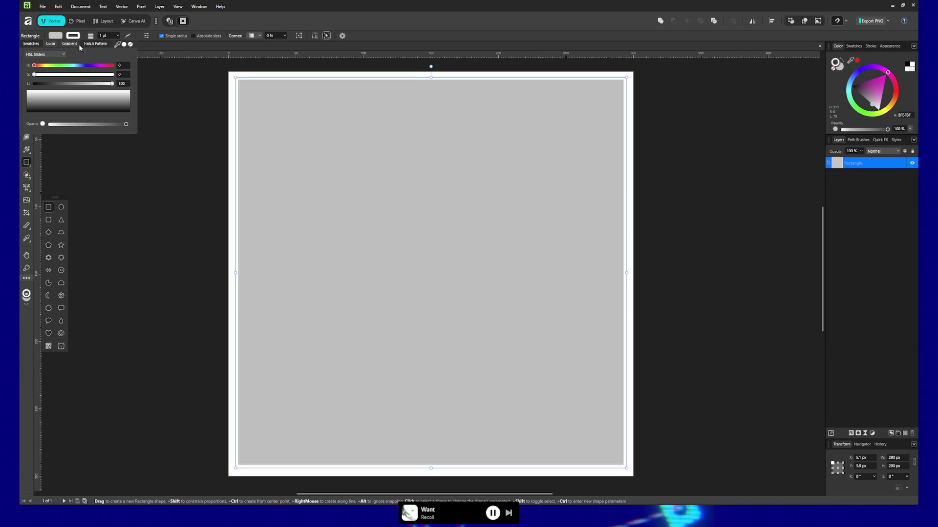
mouse_move(112, 83)
mouse_down()
mouse_move(47, 83)
mouse_move(111, 78)
mouse_up()
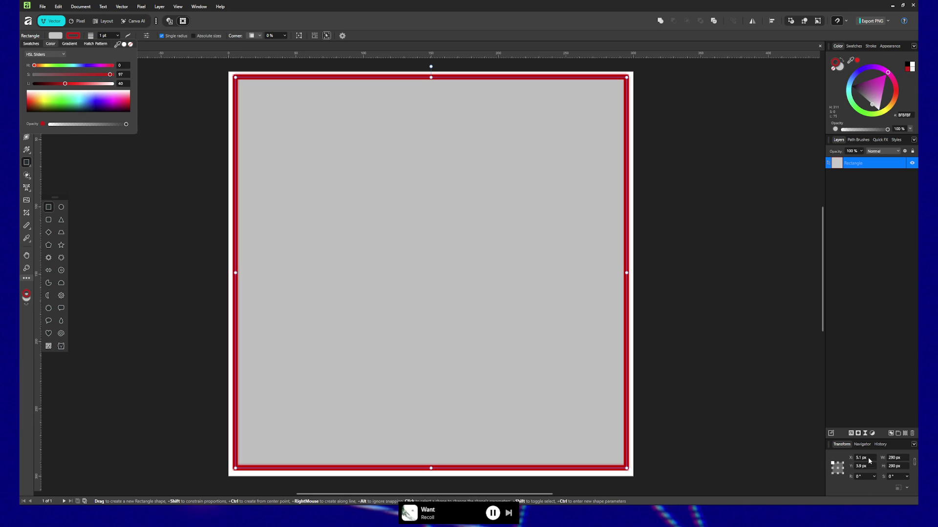
Align the 1 pt red stroke inside the square's edge and set the fill to None
click(98, 38)
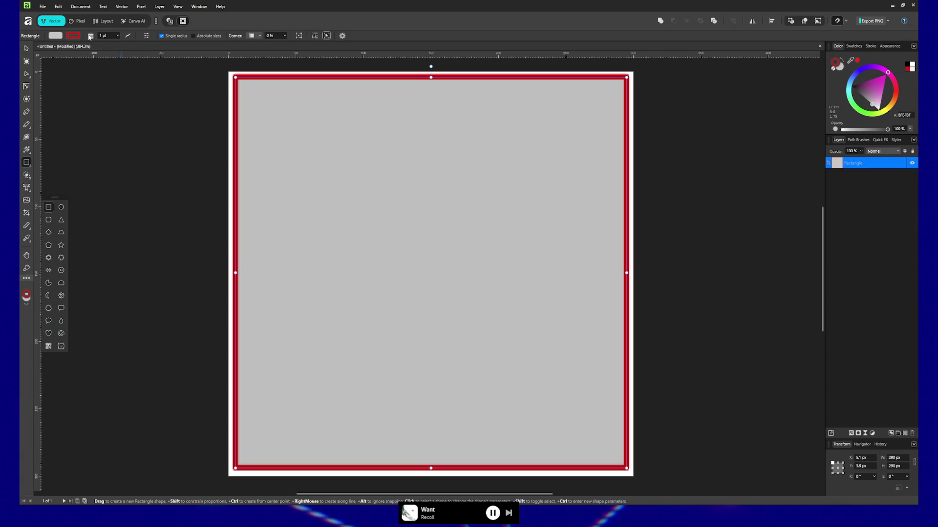
click(147, 36)
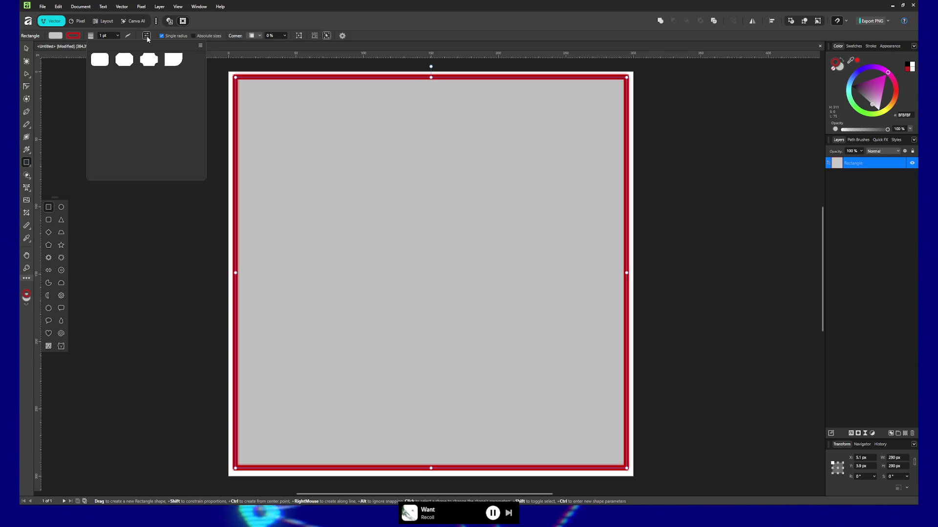
click(73, 35)
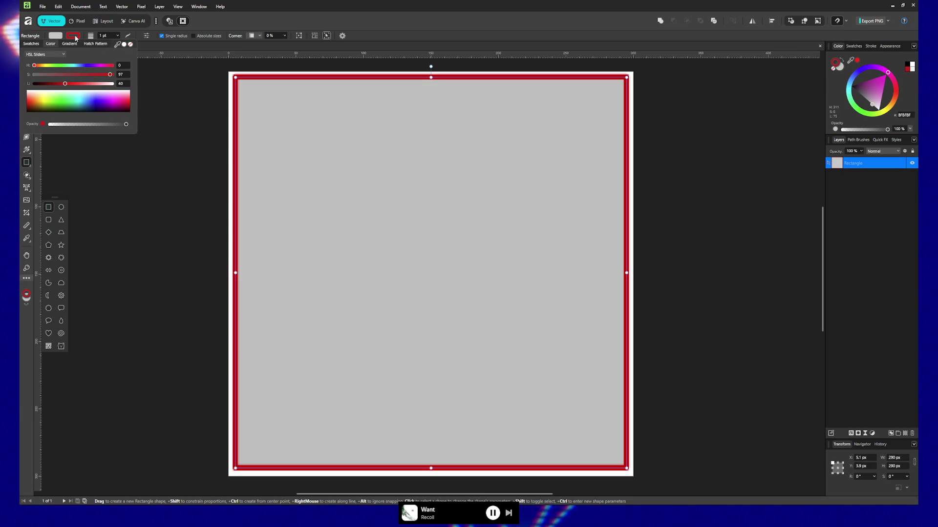
click(126, 35)
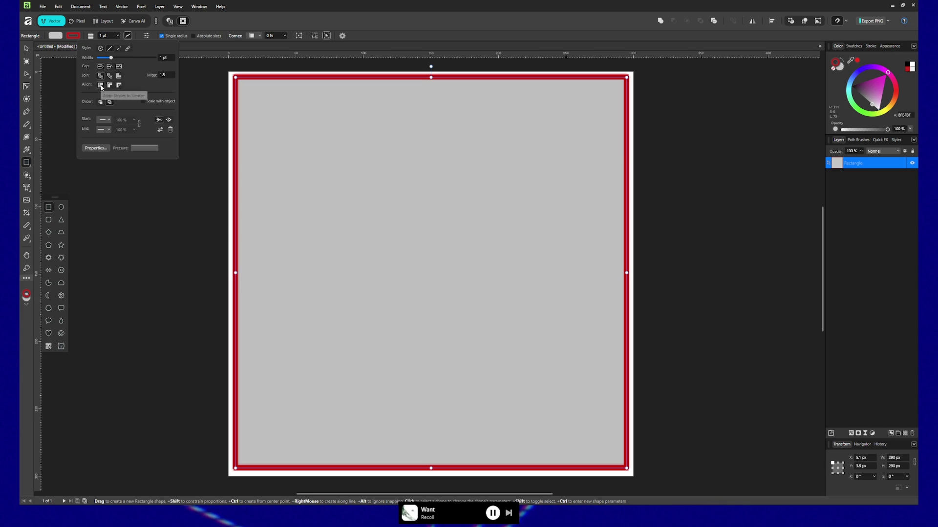
click(101, 85)
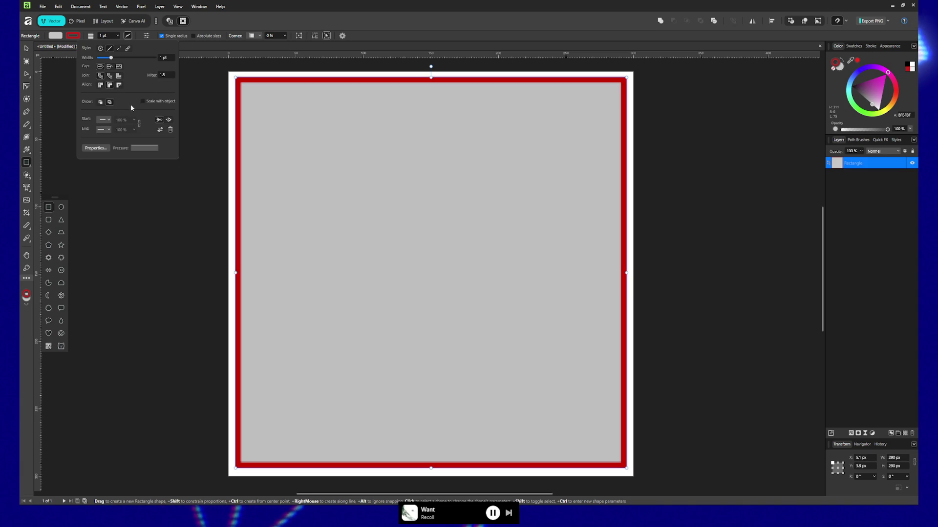
click(119, 85)
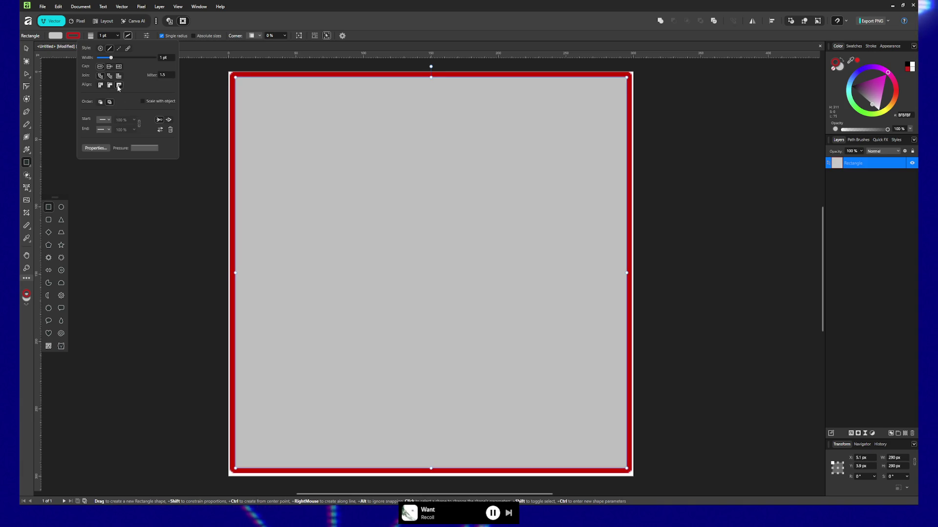
click(110, 85)
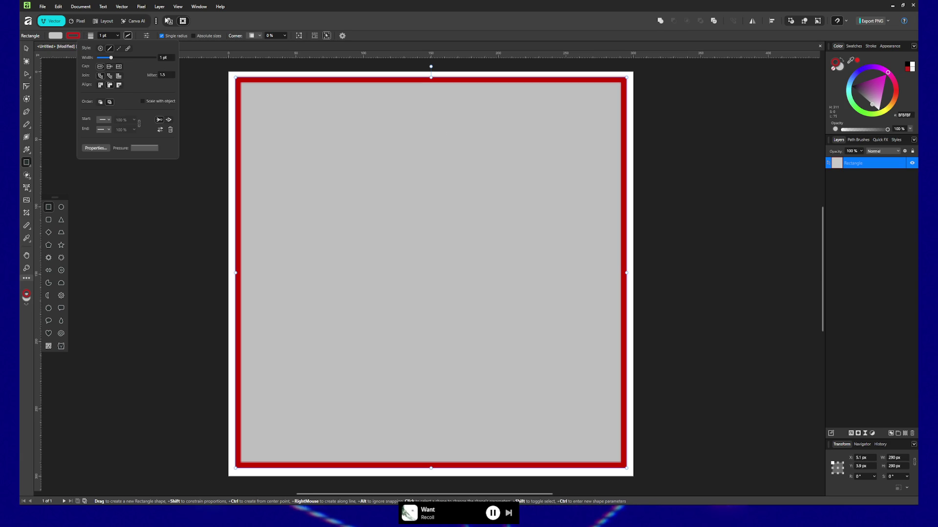
click(55, 36)
click(130, 44)
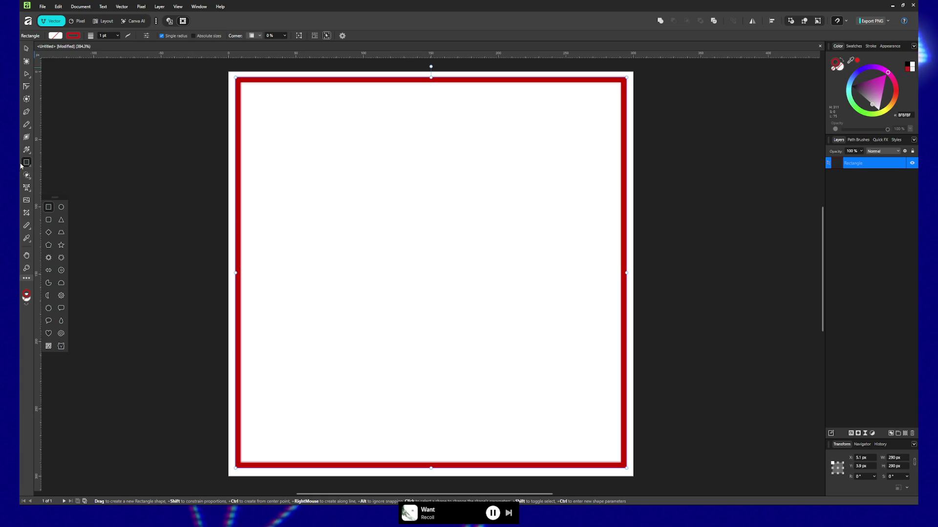
Draw a Pen polyline from bottom-left to top-right, along the top, and down the left edge
click(27, 114)
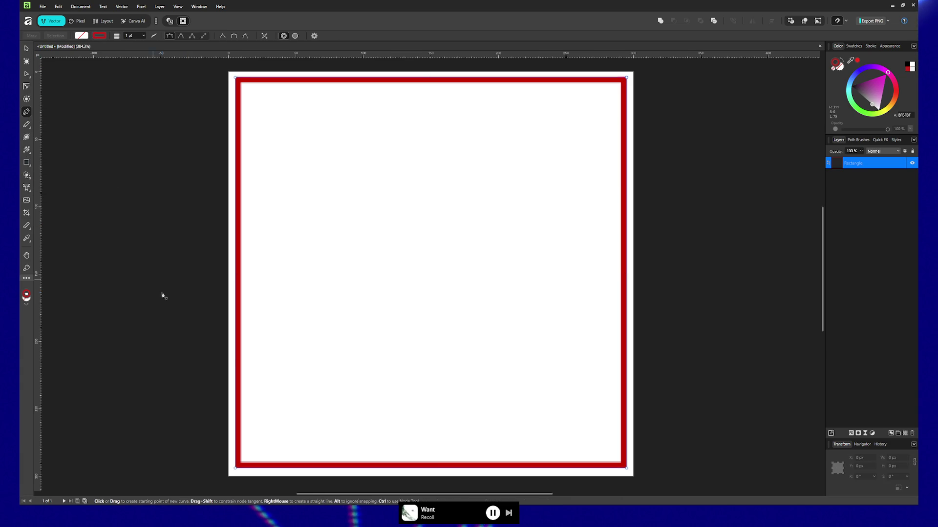
click(229, 477)
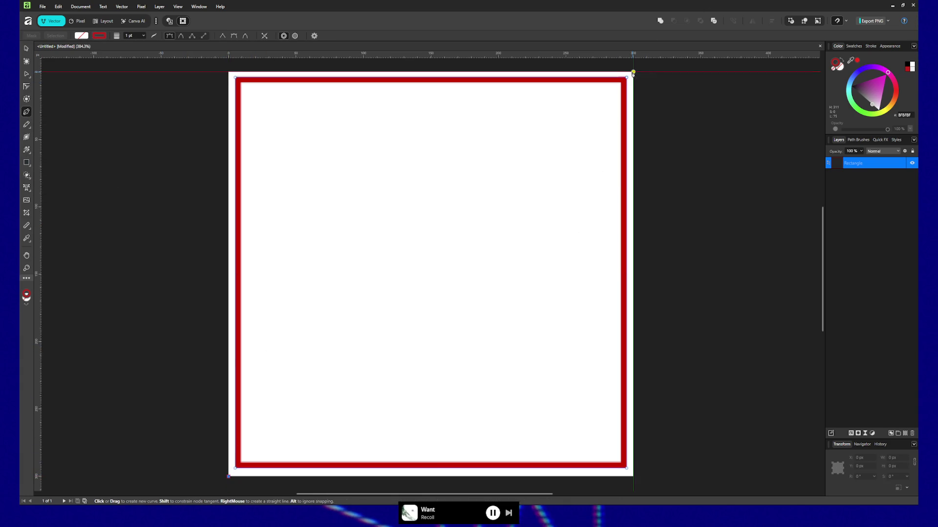
click(633, 72)
click(229, 72)
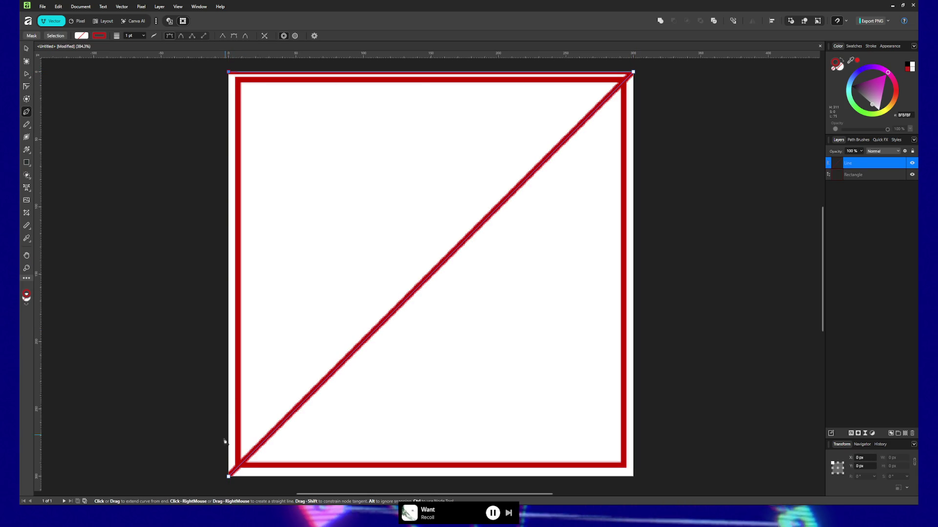
click(229, 477)
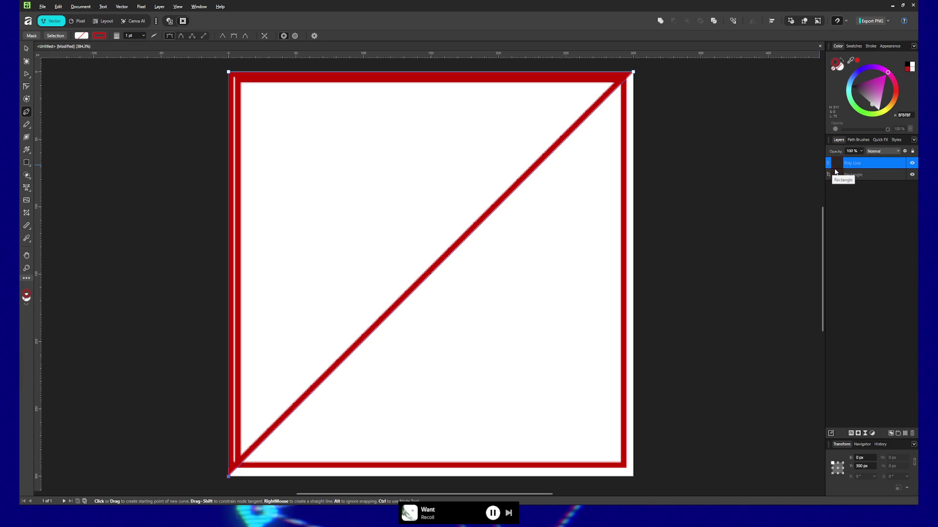
key(alt)
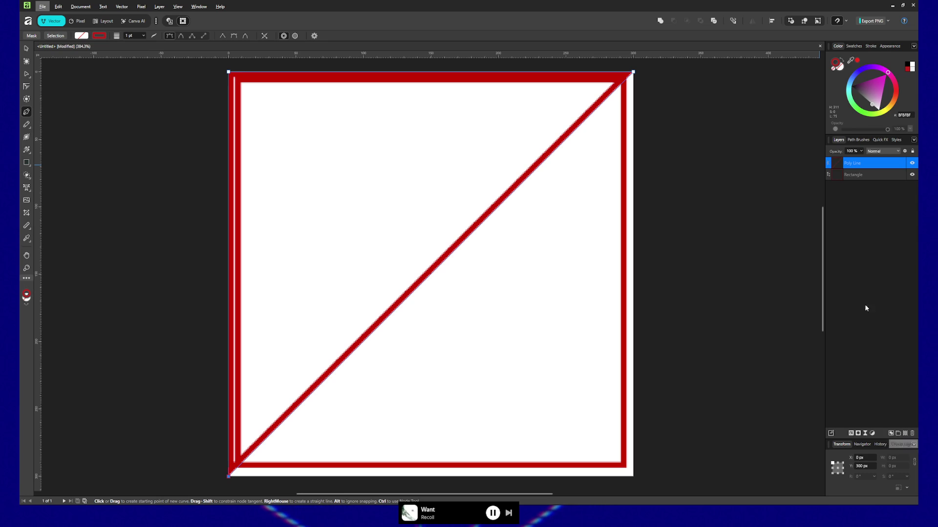
Try a new layer and a grey fill on the Rectangle, then undo back to the hollow red square
click(869, 172)
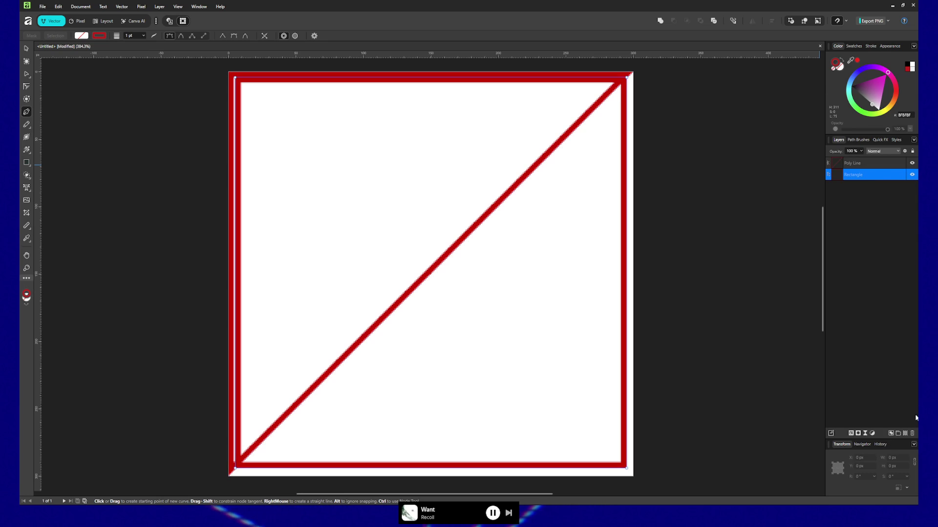
click(891, 433)
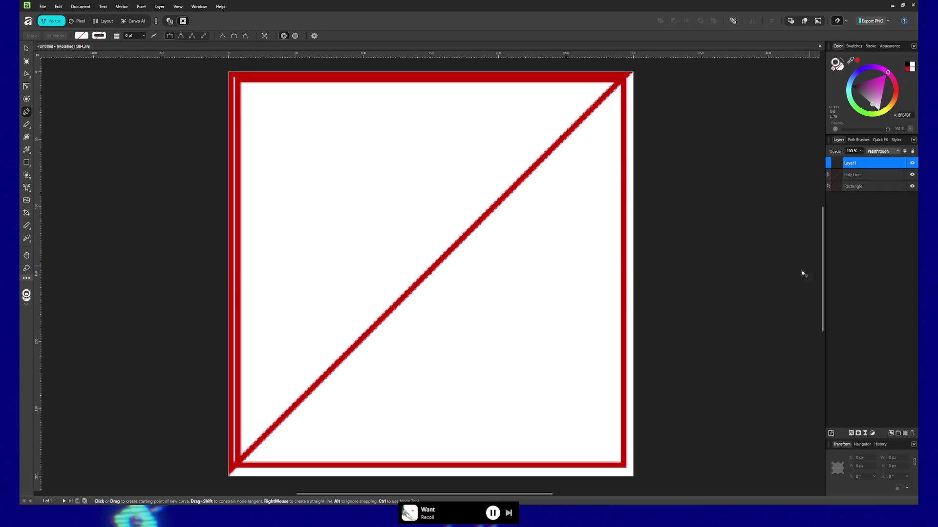
key(ctrl+z)
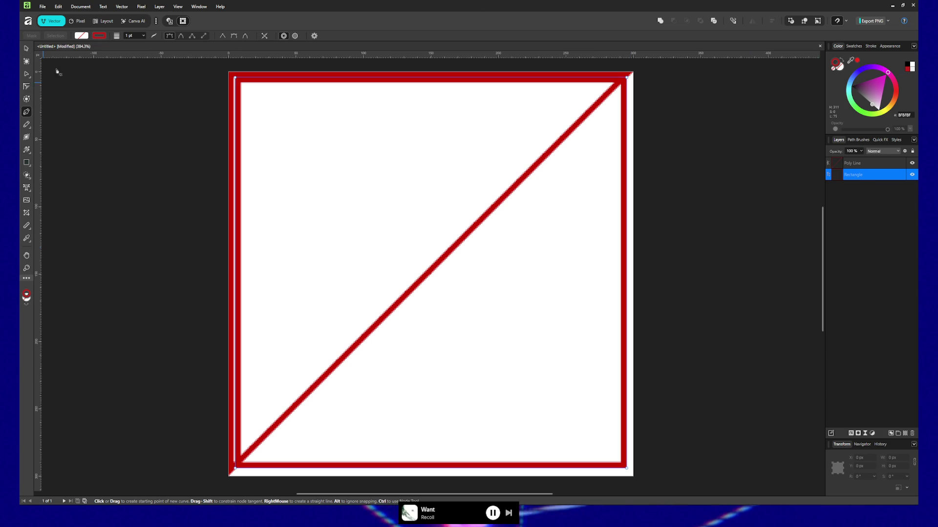
click(105, 37)
click(150, 41)
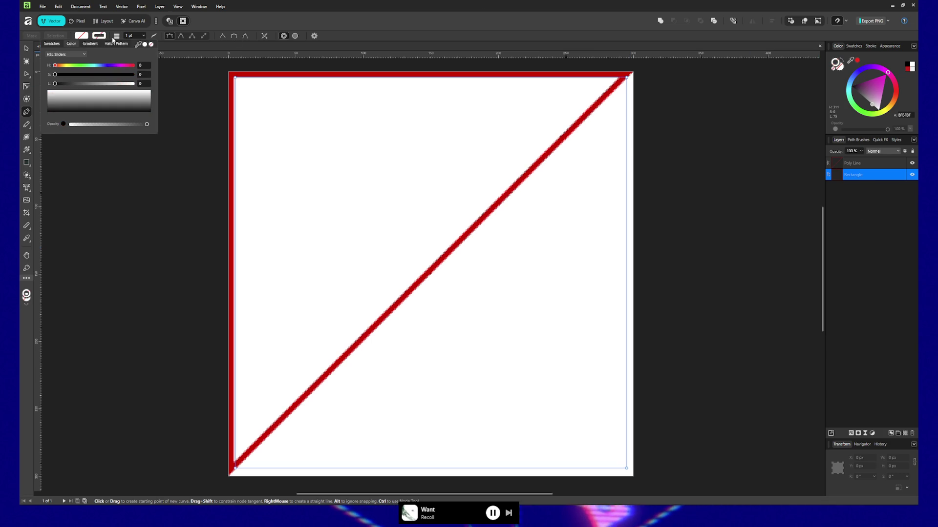
click(82, 37)
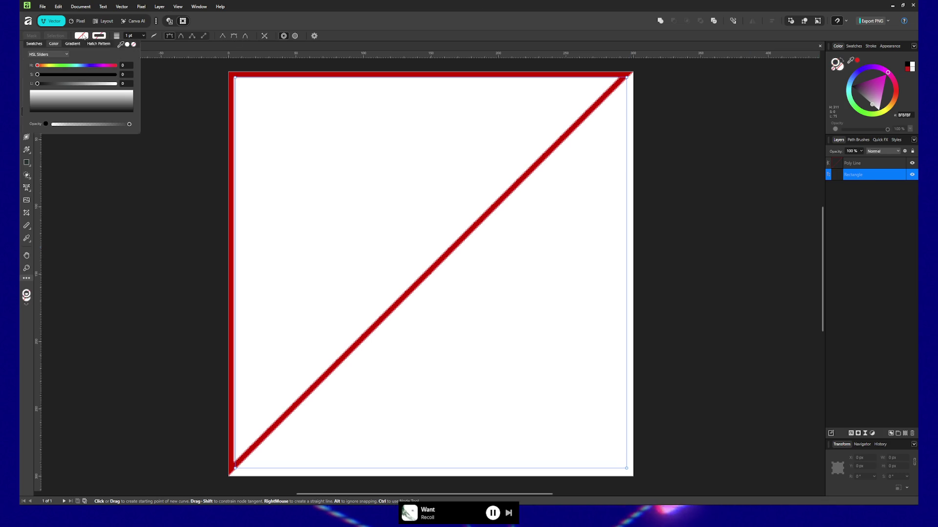
click(127, 44)
drag(59, 84, 74, 84)
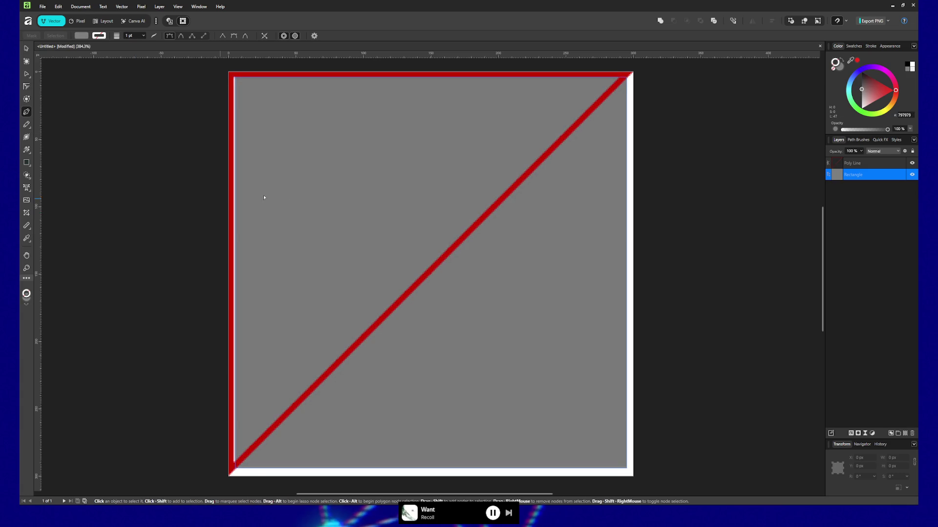
key(ctrl+z)
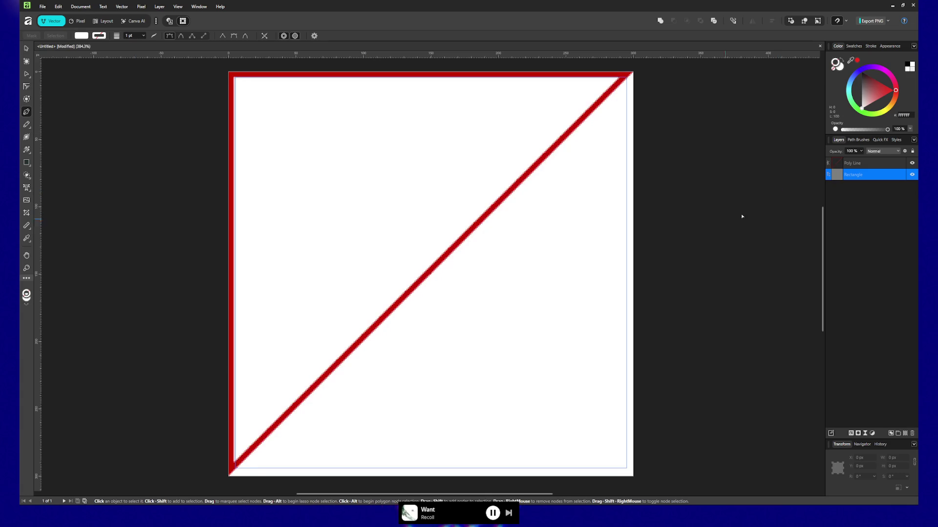
key(ctrl+z)
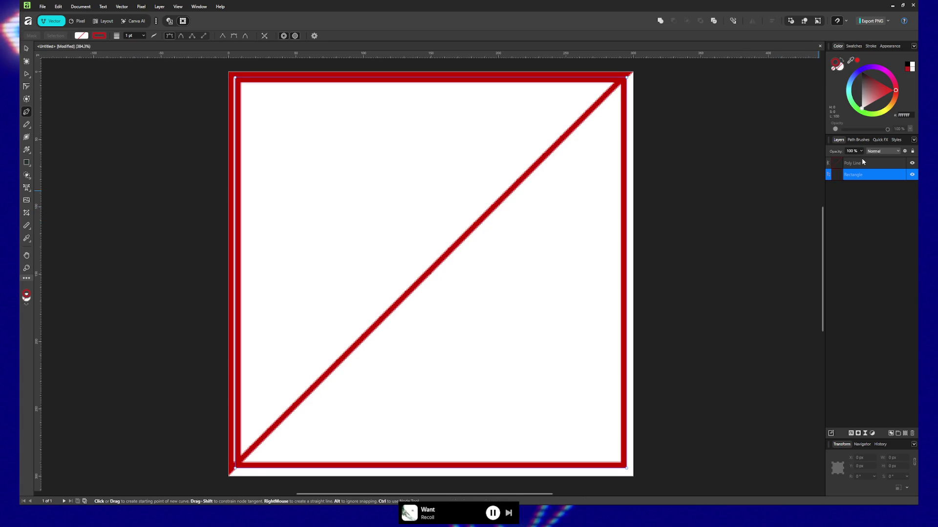
Remove the Poly Line triangle's outline and fill it with mid grey (lightness 56)
click(861, 162)
click(99, 35)
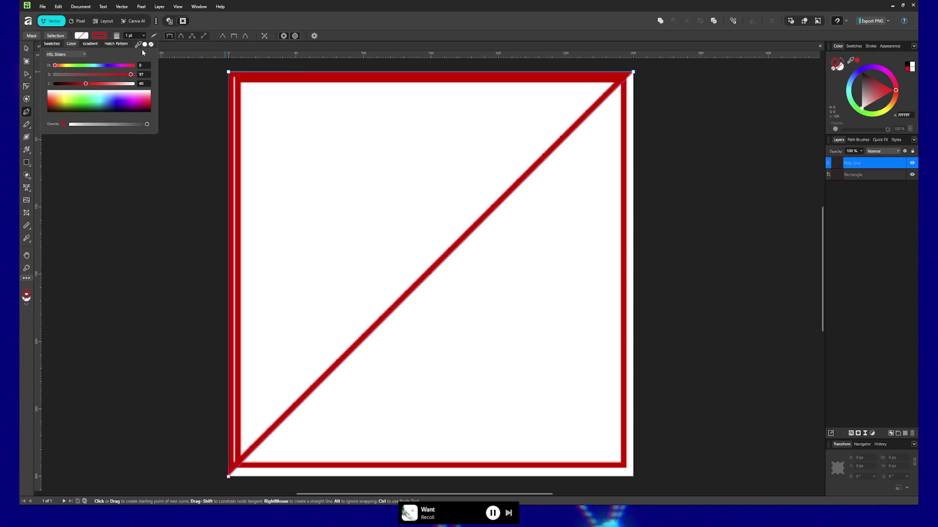
click(151, 45)
click(81, 36)
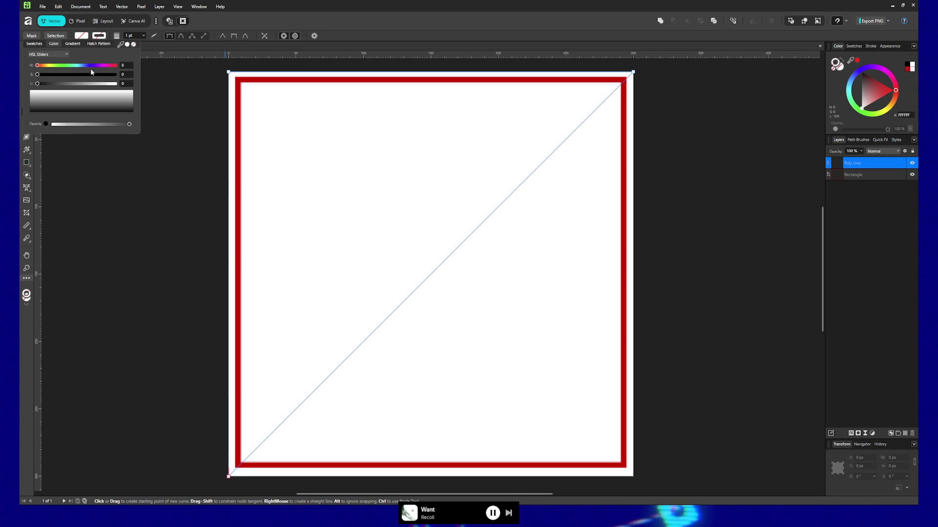
click(81, 84)
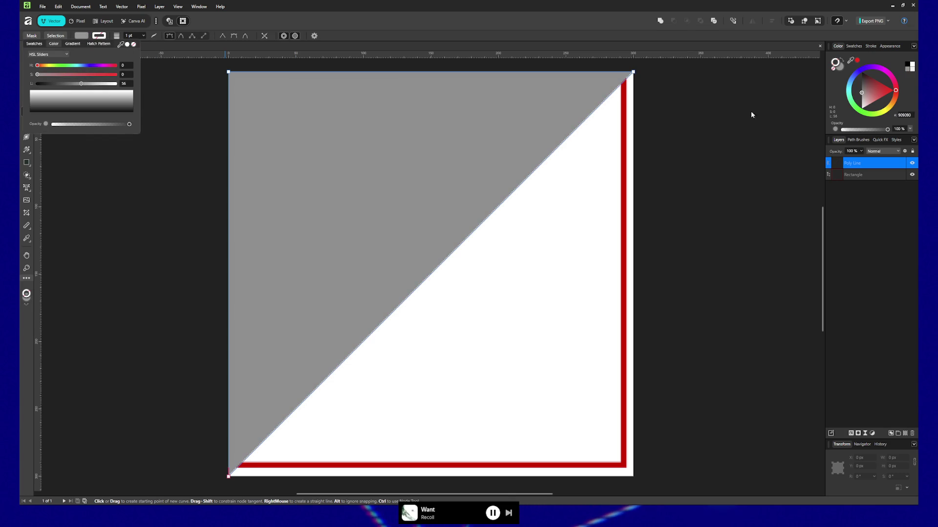
right_click(863, 165)
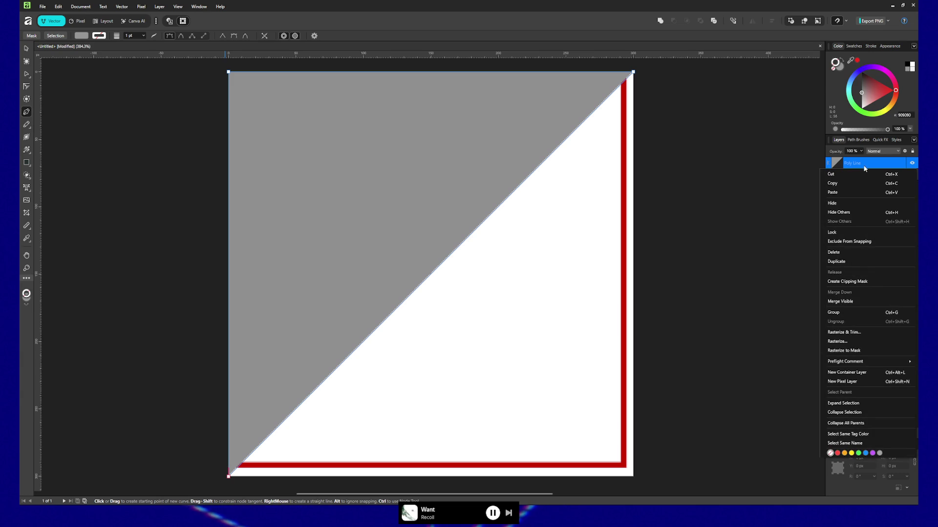
Move Rectangle above Poly Line and make it a clipping mask, leaving grey top and left edge bars
click(870, 285)
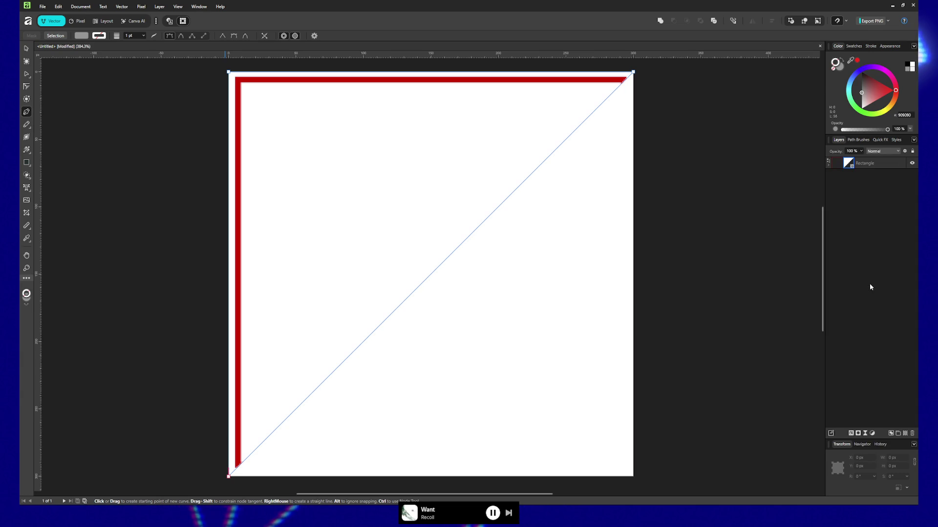
key(ctrl+z)
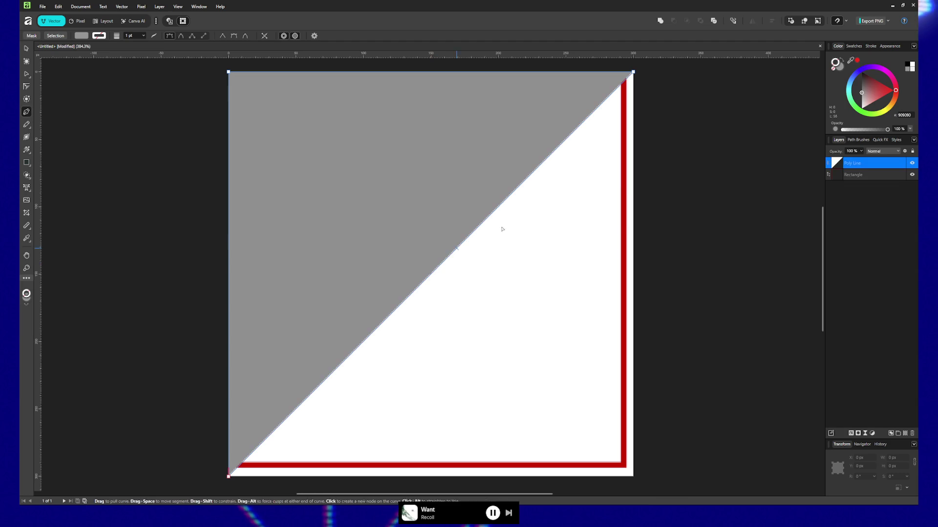
drag(871, 175, 854, 161)
right_click(857, 167)
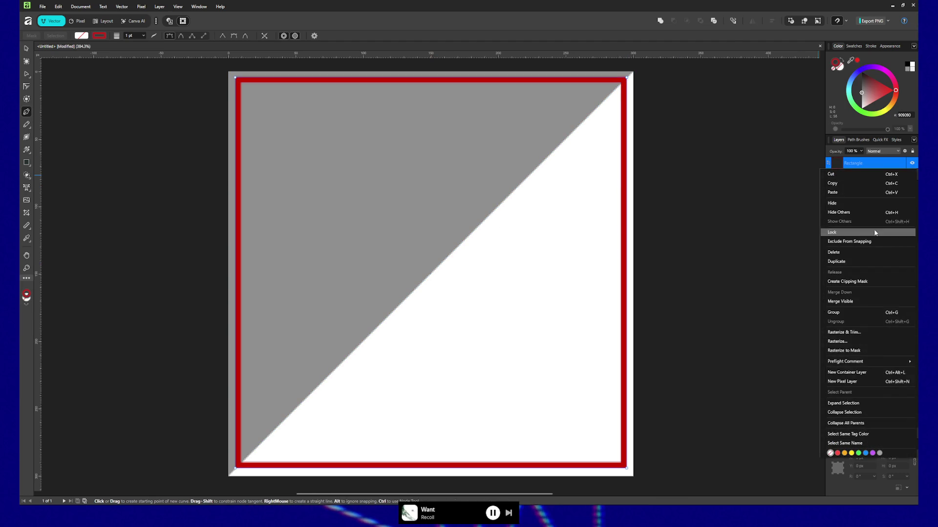
click(853, 282)
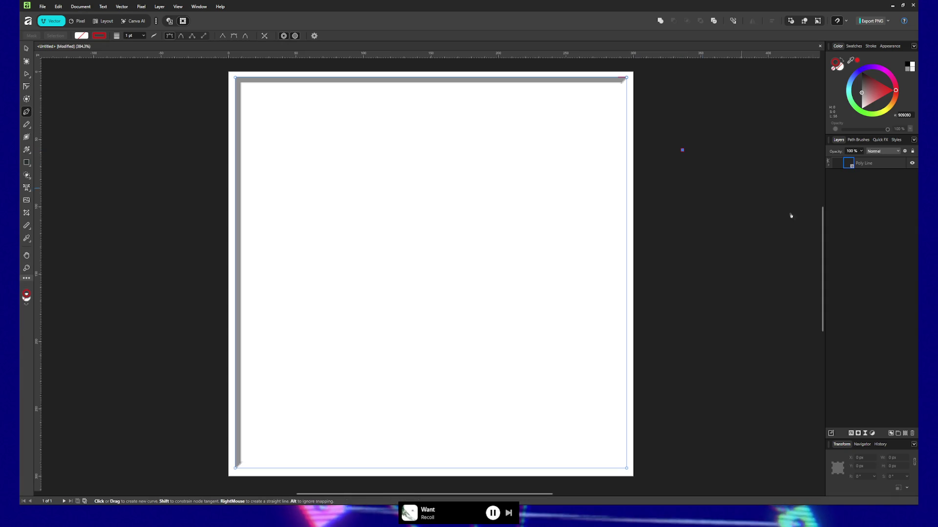
click(873, 166)
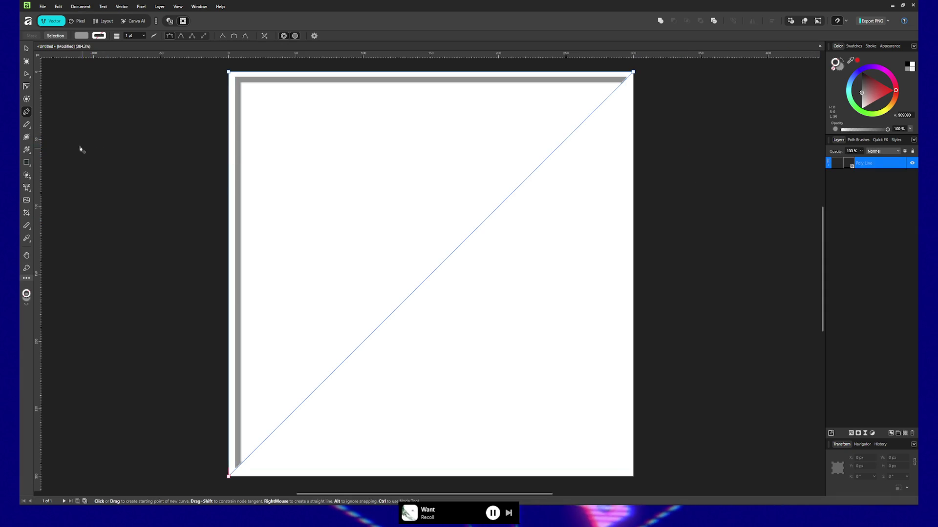
click(26, 49)
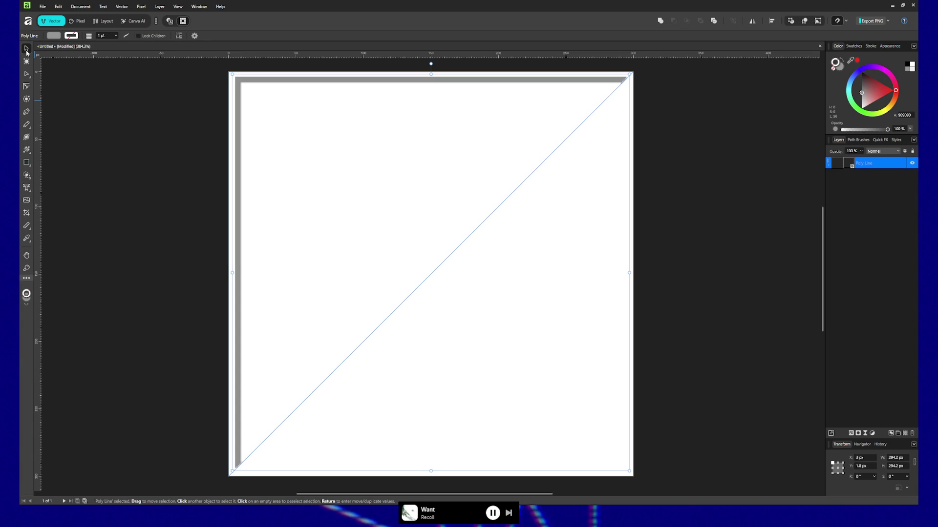
Expand the Poly Line layer to show its Clipping Mask, then duplicate it with Ctrl+J
double_click(870, 163)
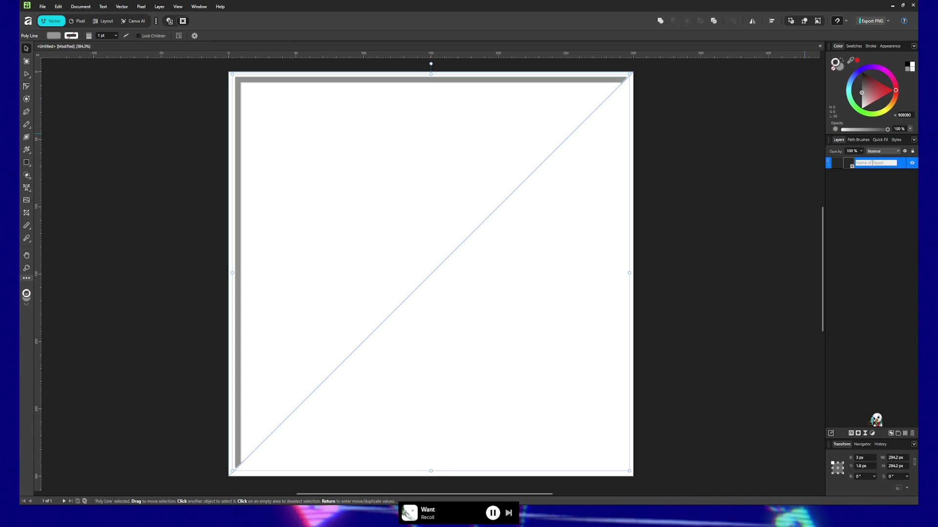
click(828, 166)
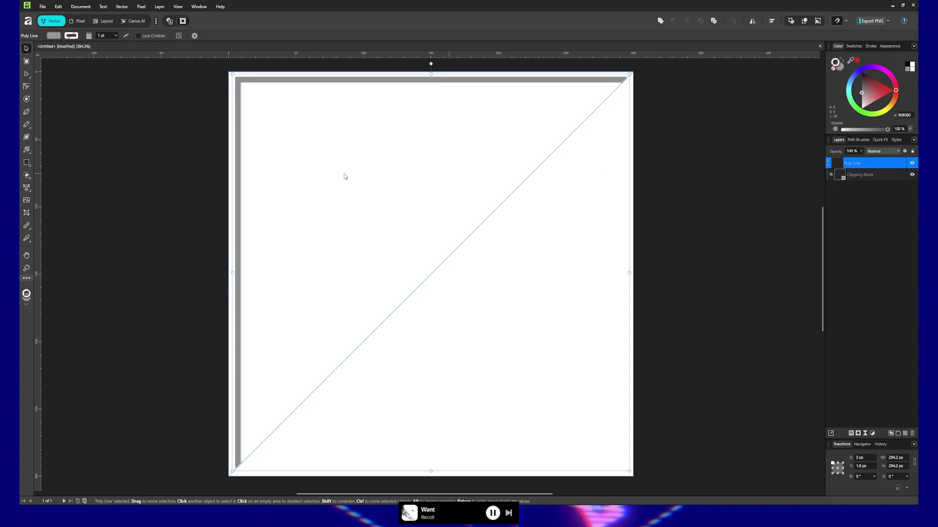
double_click(873, 167)
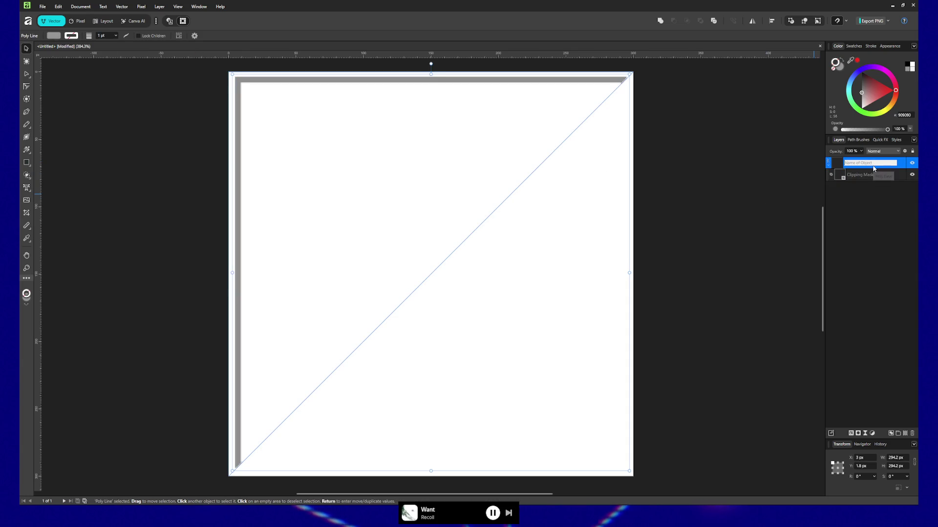
key(ctrl+j)
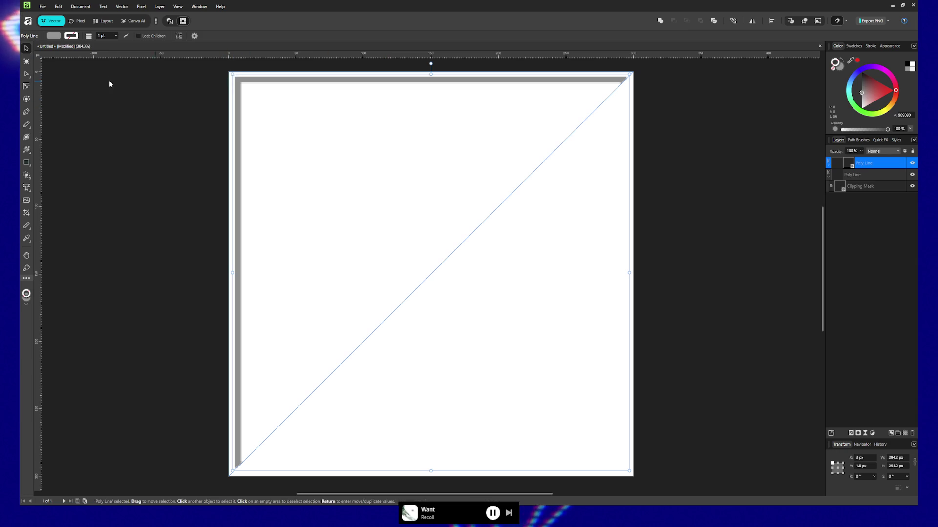
Drag the duplicate Poly Line's top-left node to the canvas's bottom-right corner to cover the bottom and right edges
click(26, 73)
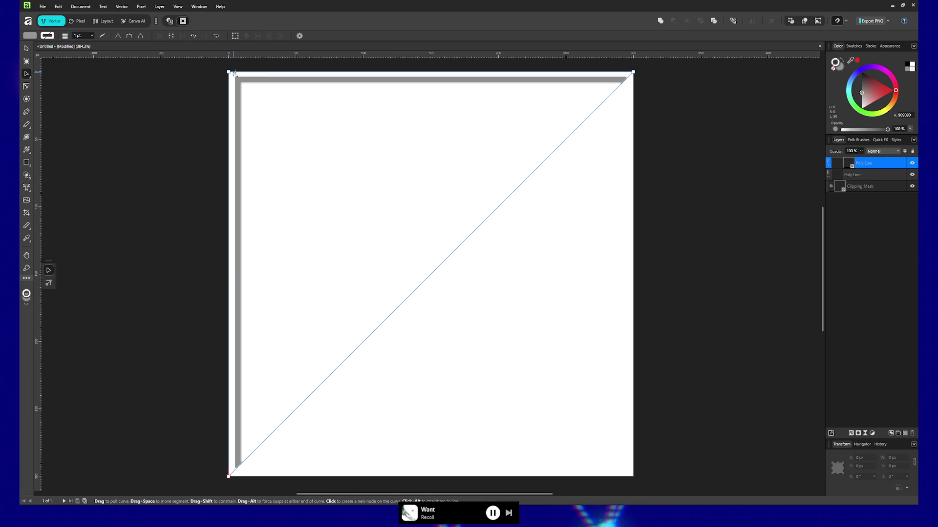
click(26, 73)
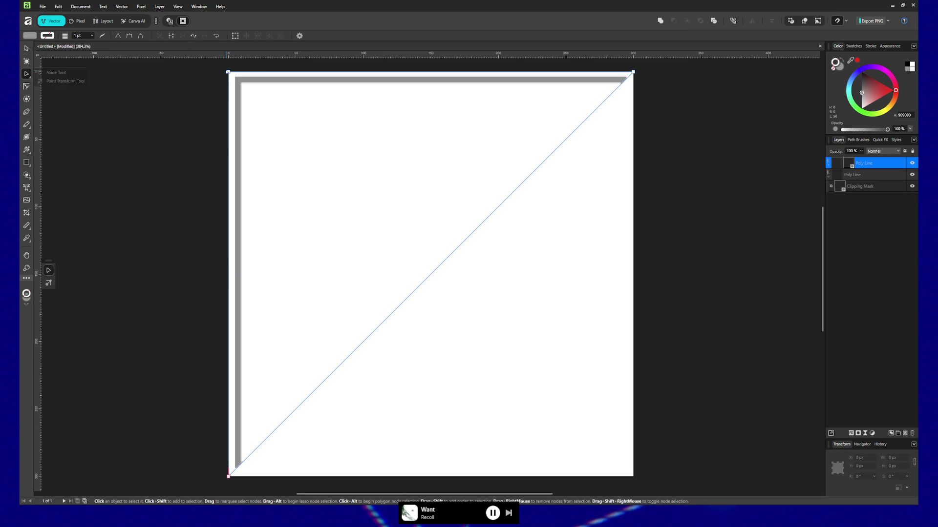
click(232, 75)
click(236, 78)
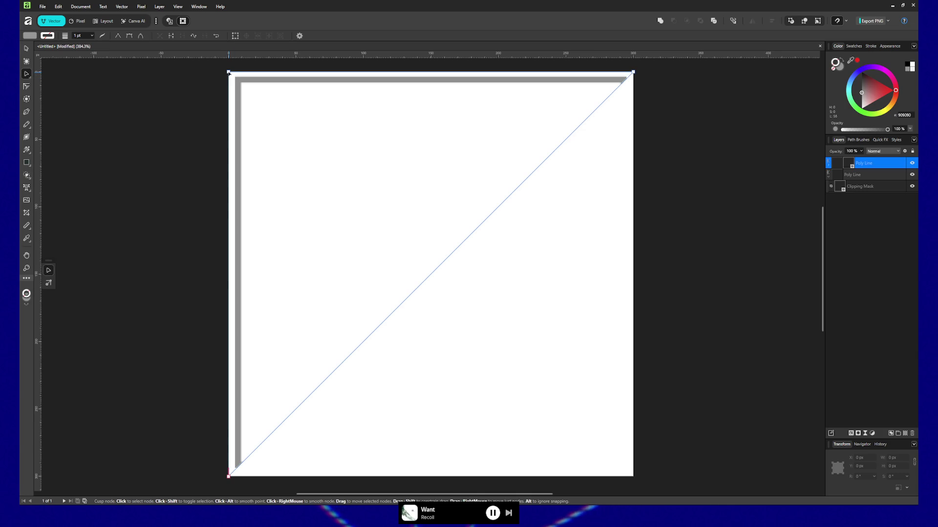
mouse_move(228, 72)
mouse_down()
mouse_move(480, 270)
mouse_move(634, 477)
mouse_up()
click(737, 318)
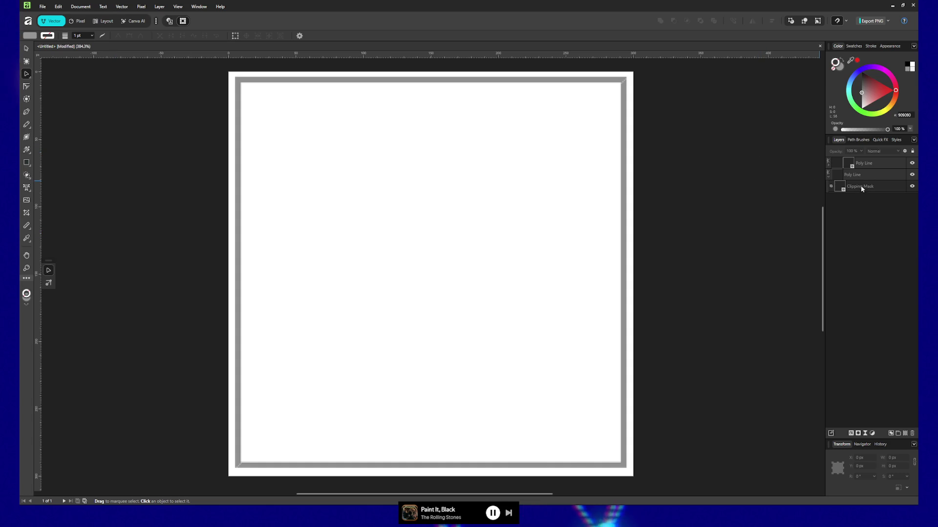
click(827, 163)
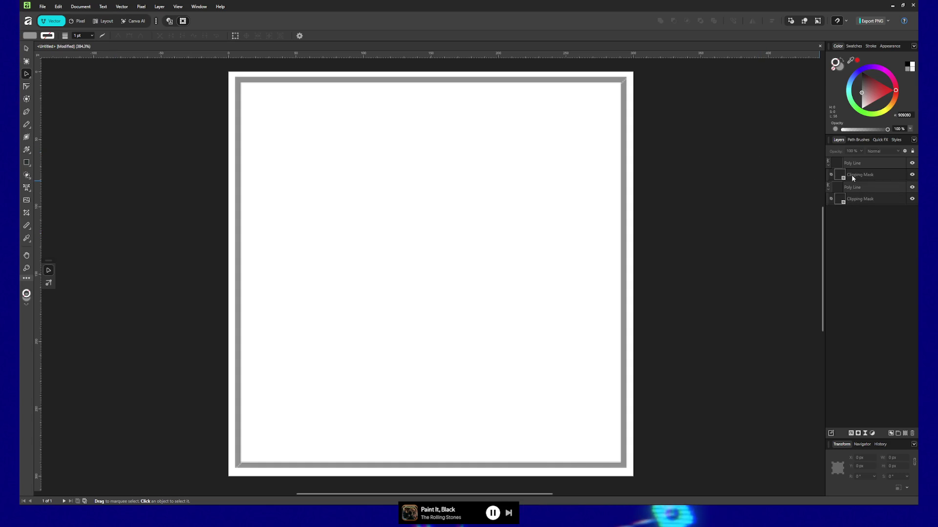
Adjust the clipping mask's position in the layer stack, then select the upper Poly Line layer
drag(875, 181, 867, 195)
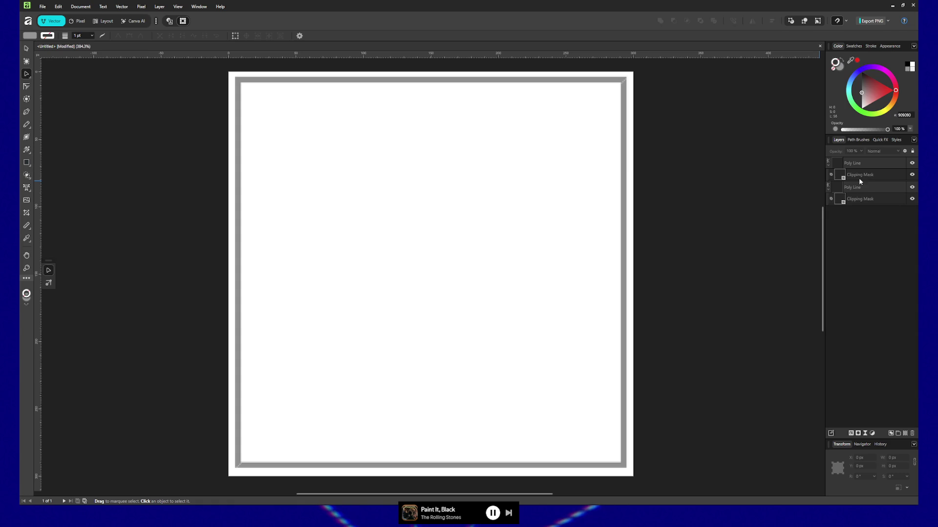
click(840, 175)
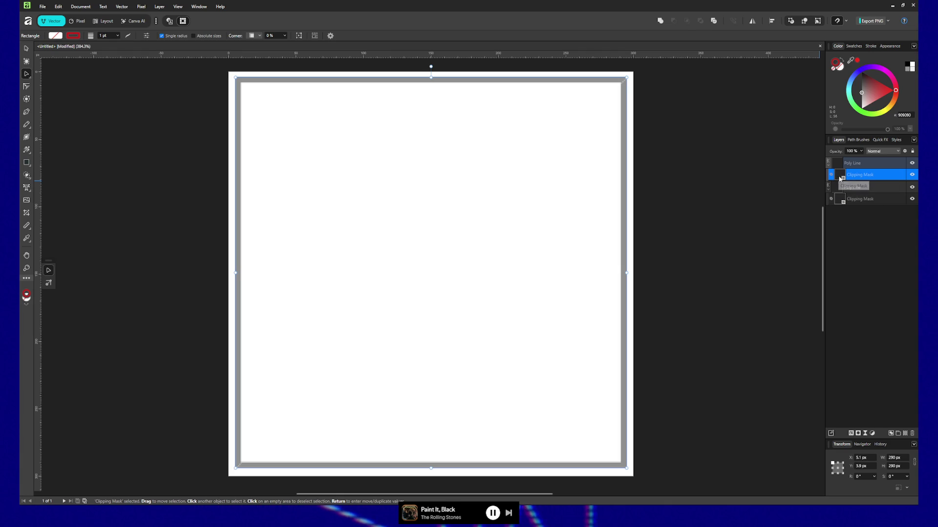
double_click(868, 177)
key(Return)
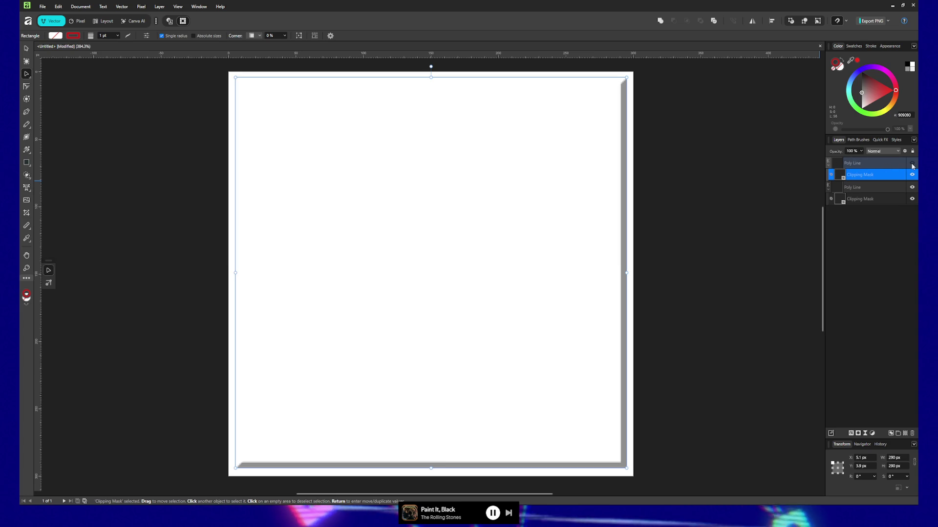
click(854, 166)
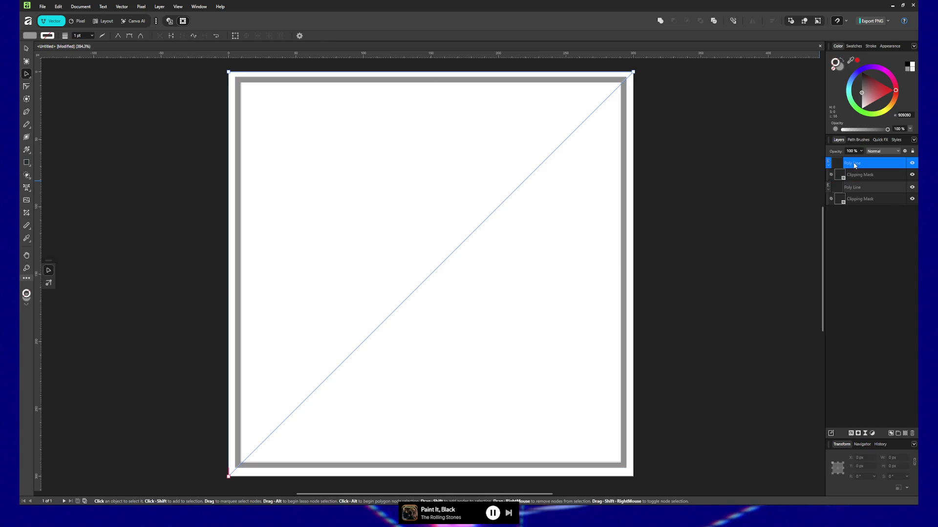
Rename the upper Poly Line layer TOP and the lower one BOTTOM
text(TOP)
key(Return)
double_click(853, 188)
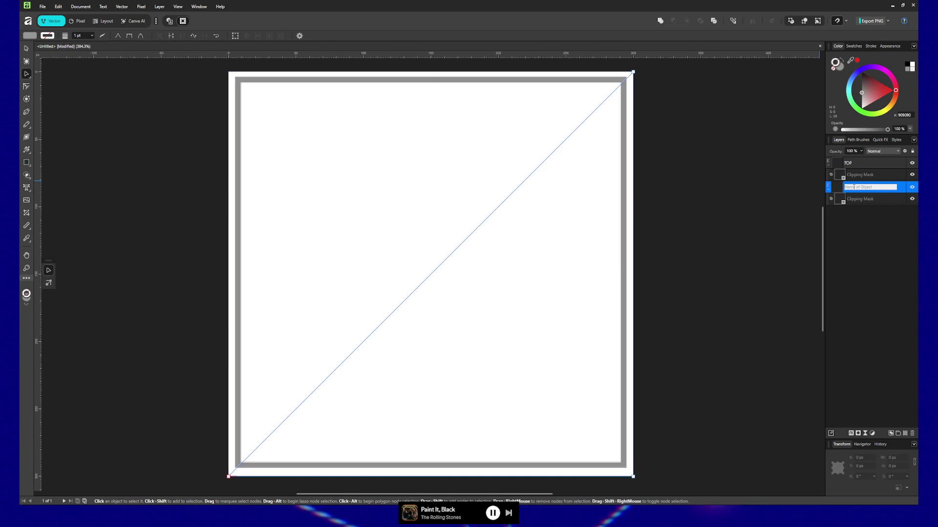
text(BOTTOM)
key(Return)
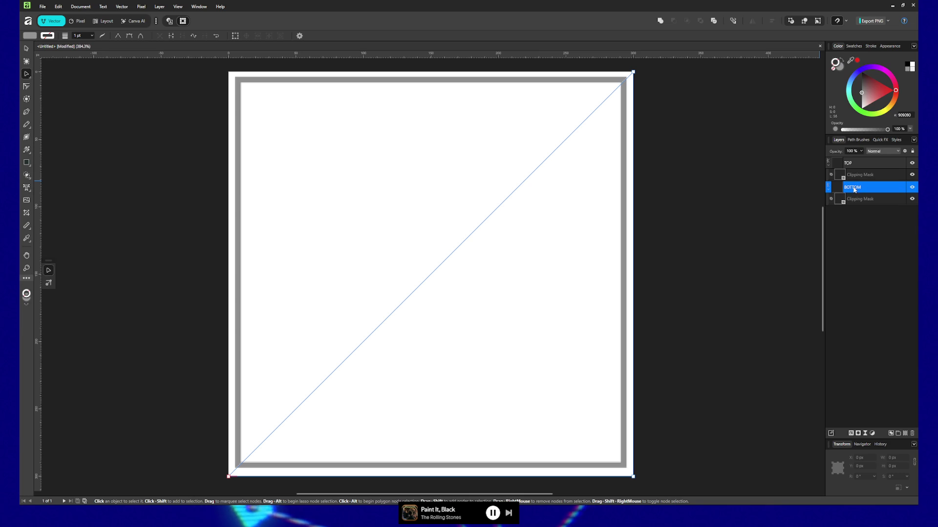
Try moving BOTTOM up the layer stack, then undo back to the original order
drag(856, 188, 856, 172)
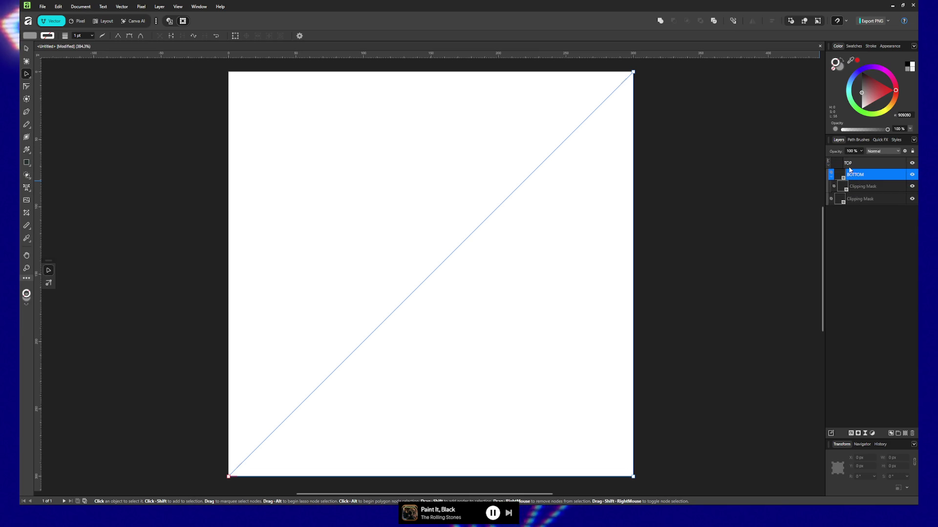
key(ctrl+z)
drag(853, 180, 850, 187)
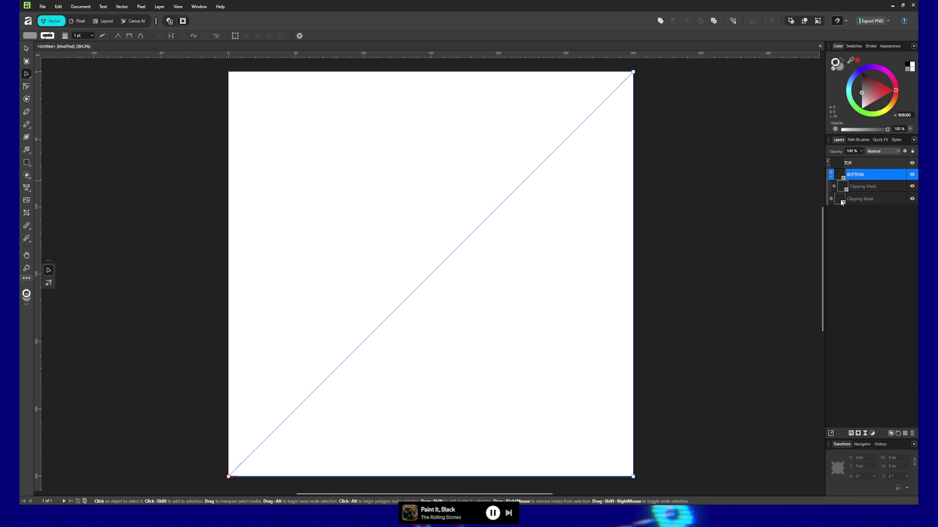
click(877, 199)
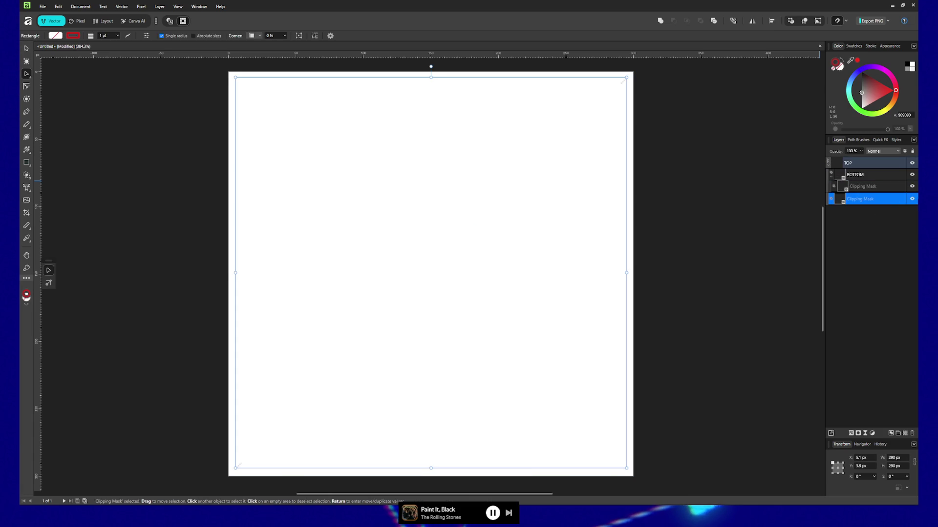
click(862, 176)
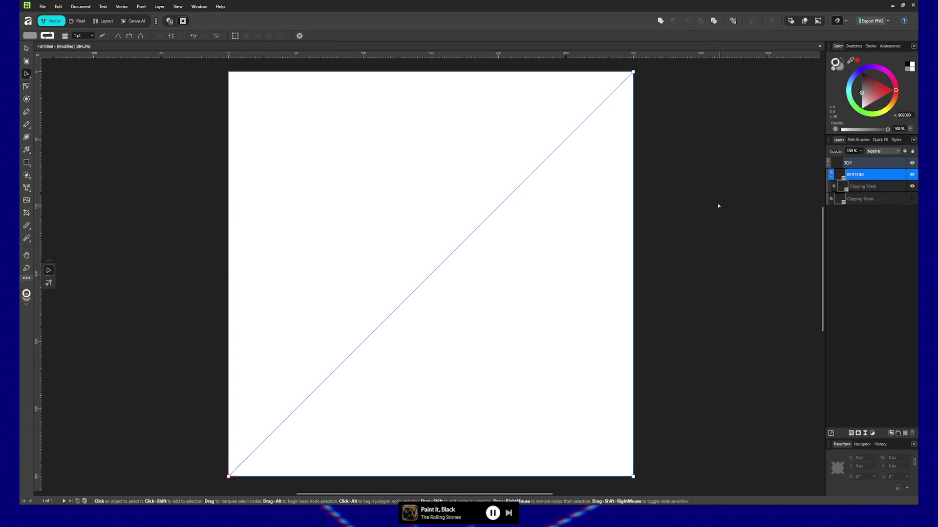
key(ctrl+z)
key(ctrl+z)
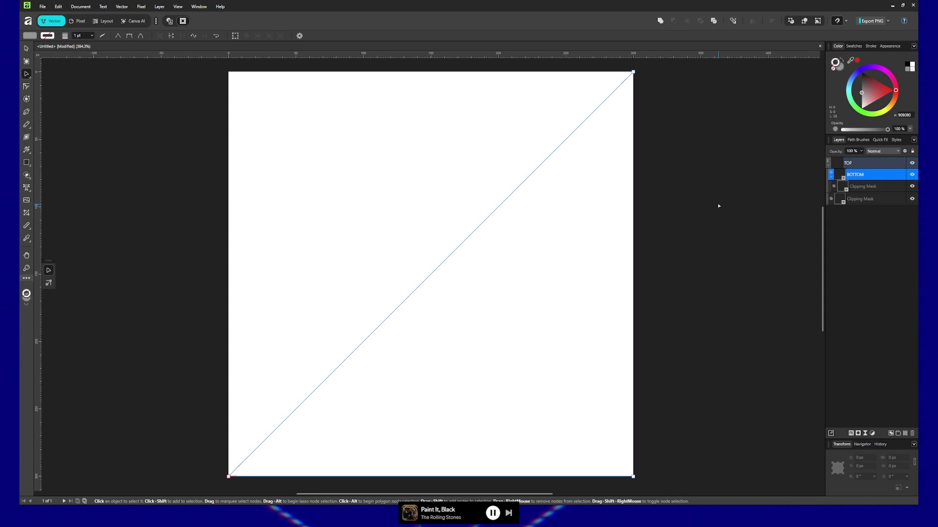
key(ctrl+z)
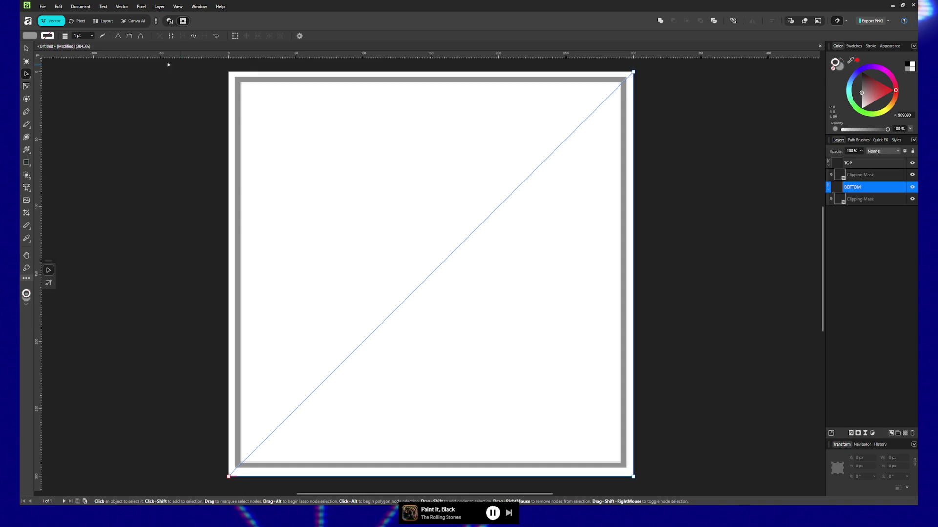
click(30, 36)
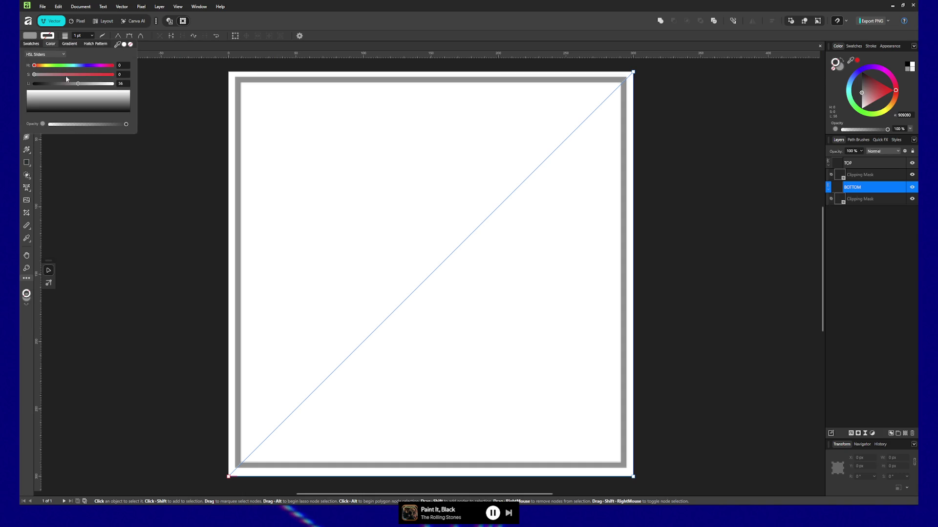
drag(58, 84, 57, 84)
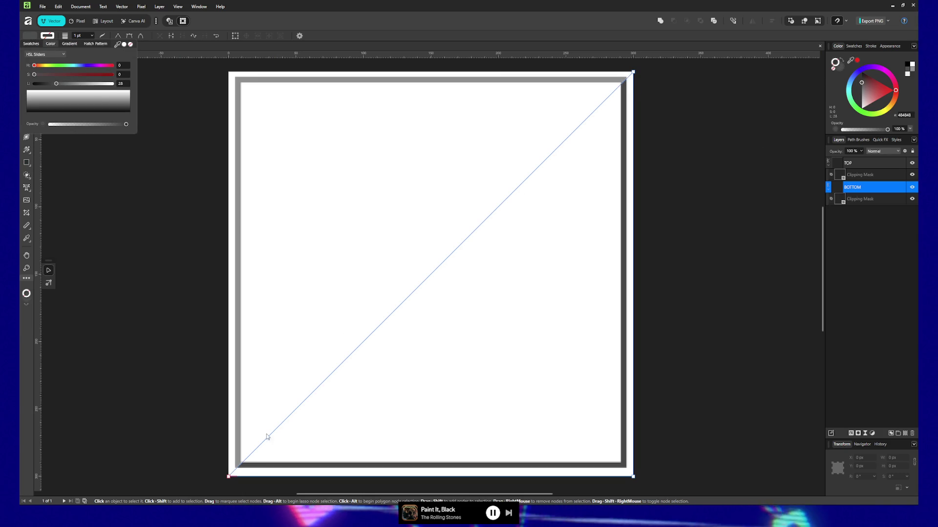
key(z)
click(221, 452)
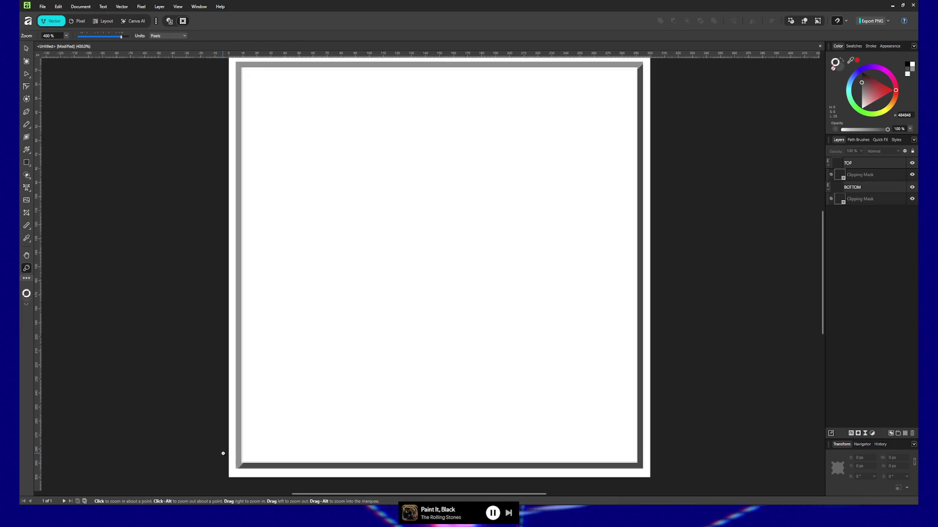
scroll(283, 368, down, 2)
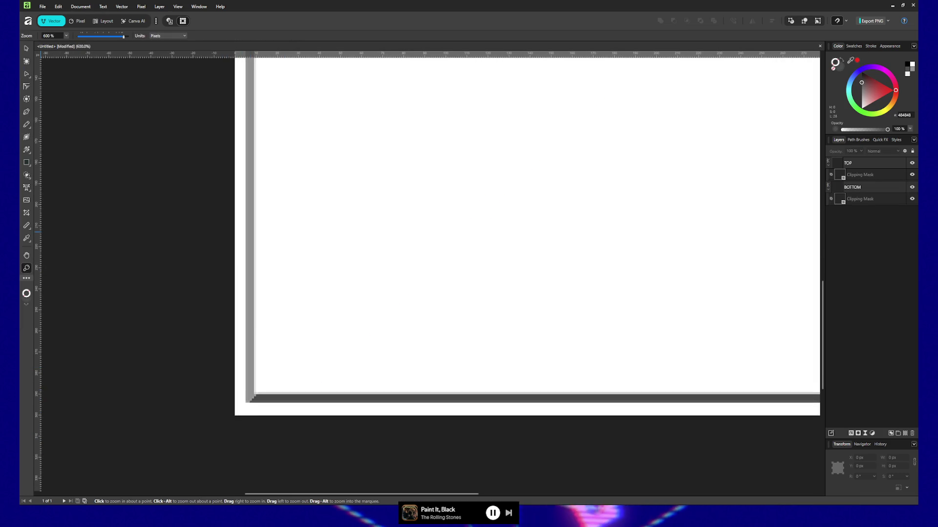
key(a)
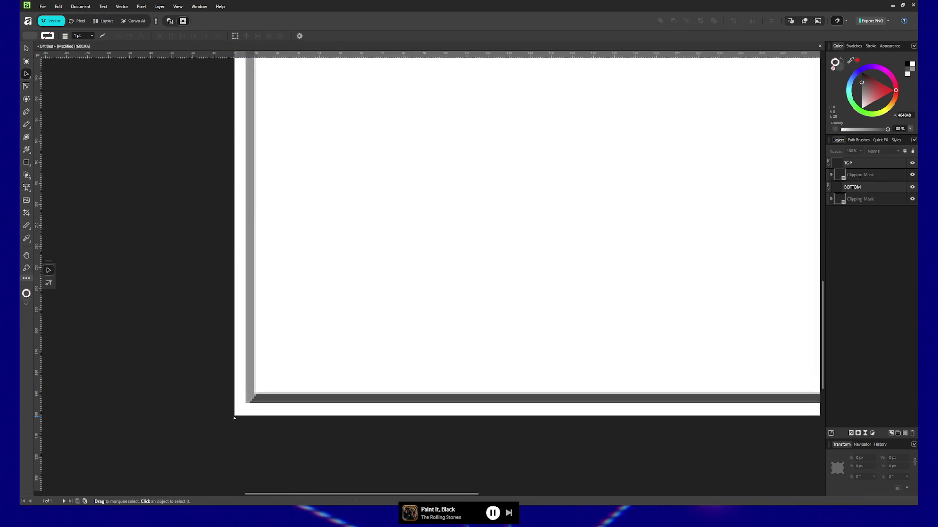
click(237, 414)
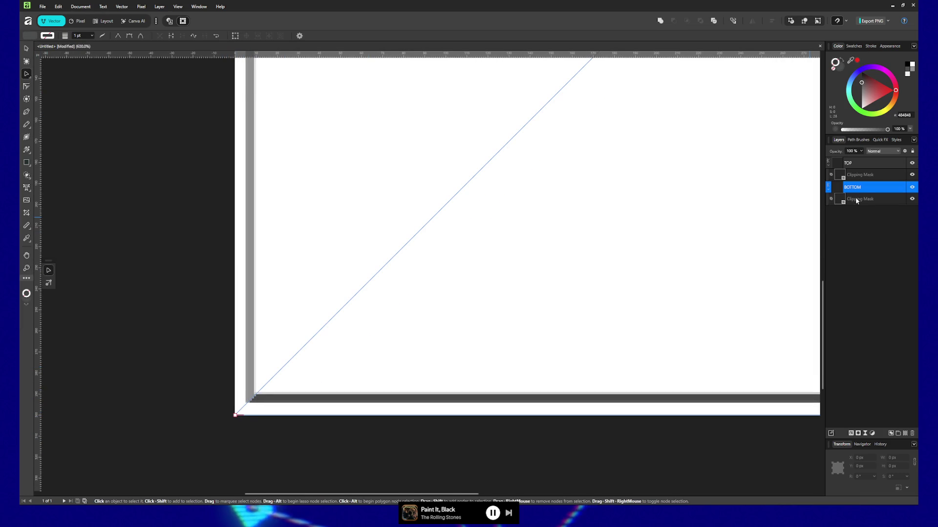
click(245, 402)
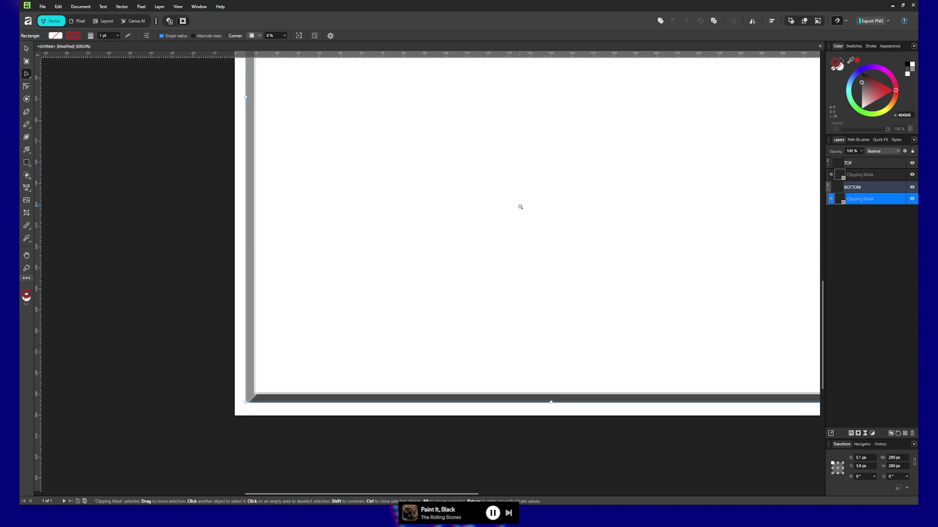
key(z)
scroll(521, 209, down, 2)
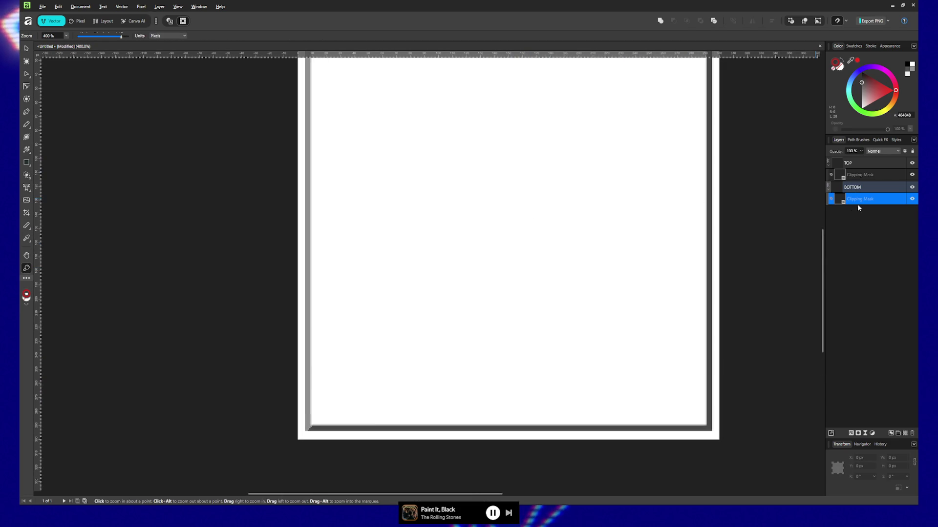
mouse_move(575, 194)
mouse_down()
mouse_move(522, 194)
mouse_move(496, 234)
mouse_move(498, 222)
mouse_up()
key(ctrl+a)
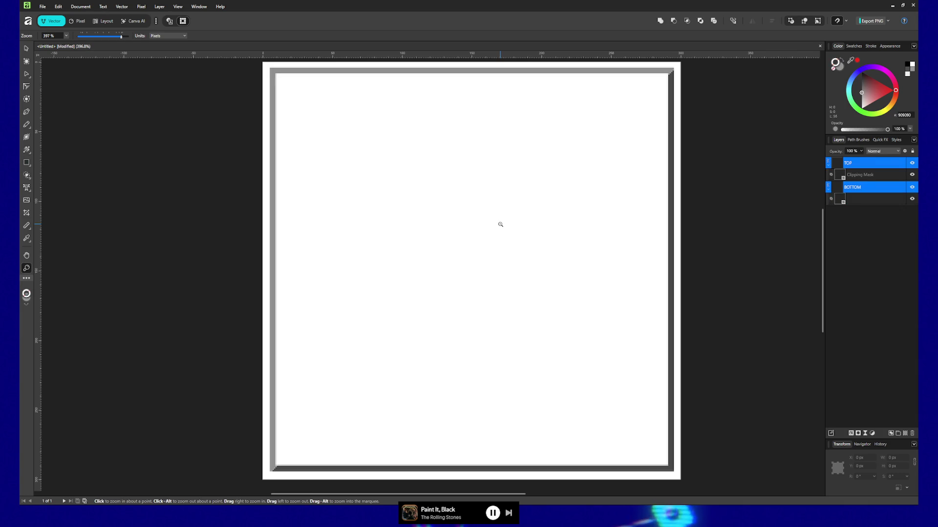
click(869, 178)
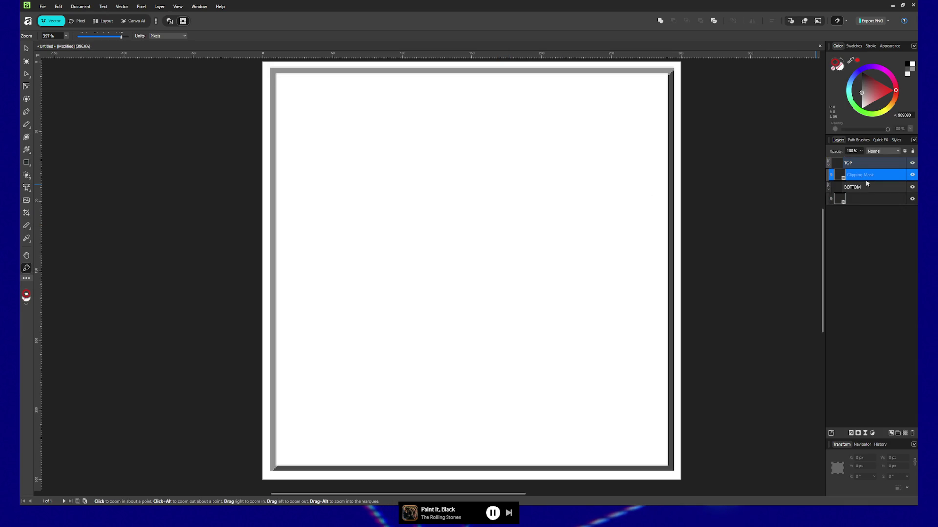
ctrl+click(840, 204)
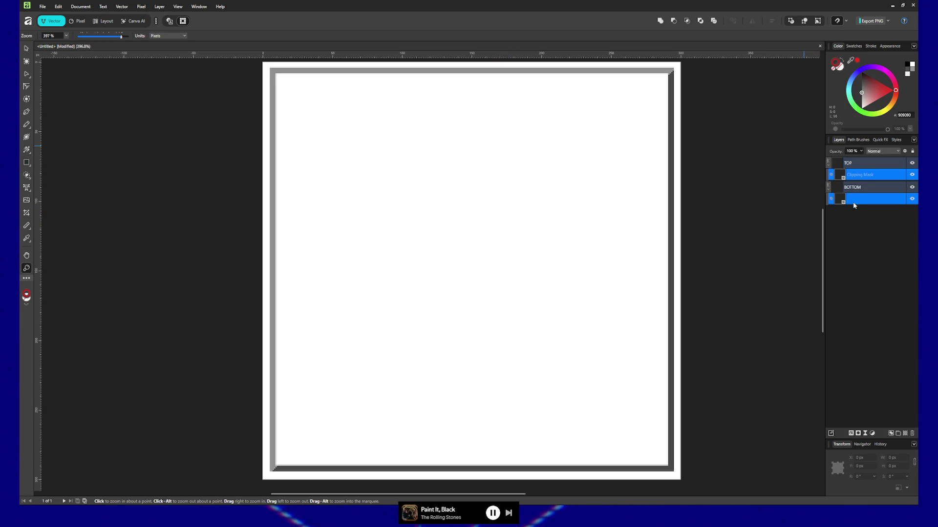
key(ctrl+a)
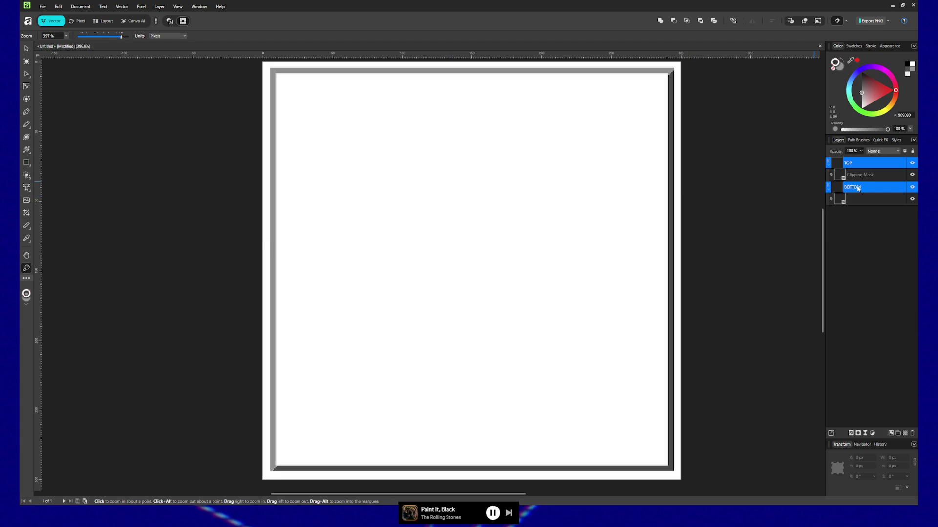
click(864, 199)
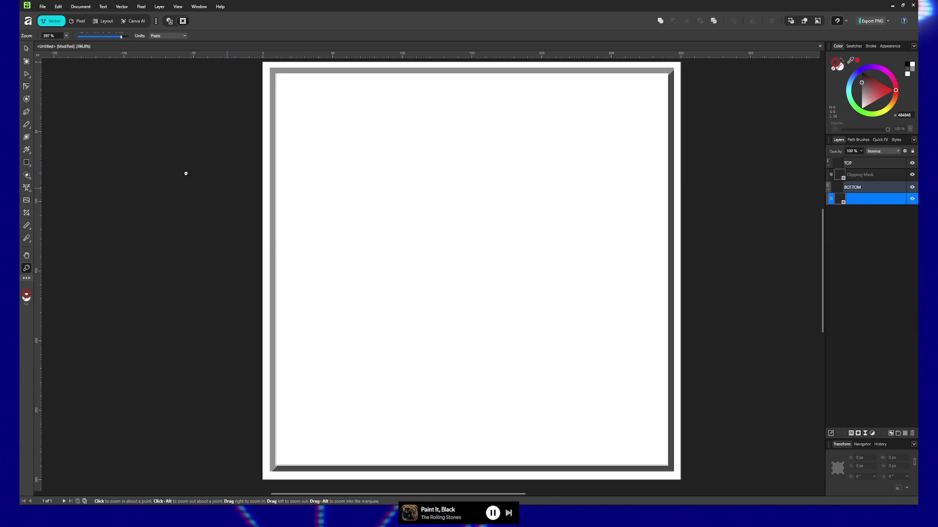
click(26, 76)
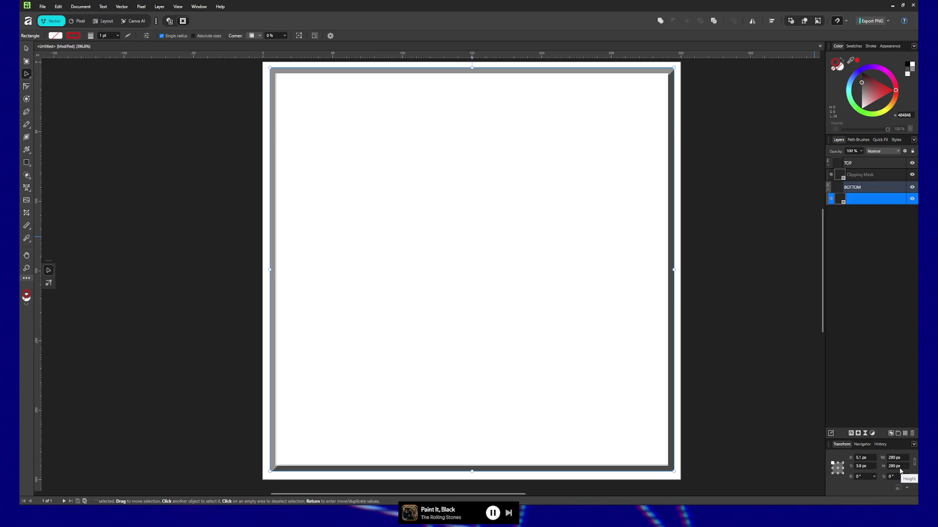
Position the first frame rectangle at X 5 px and Y 5 px
click(866, 458)
text(5)
key(Return)
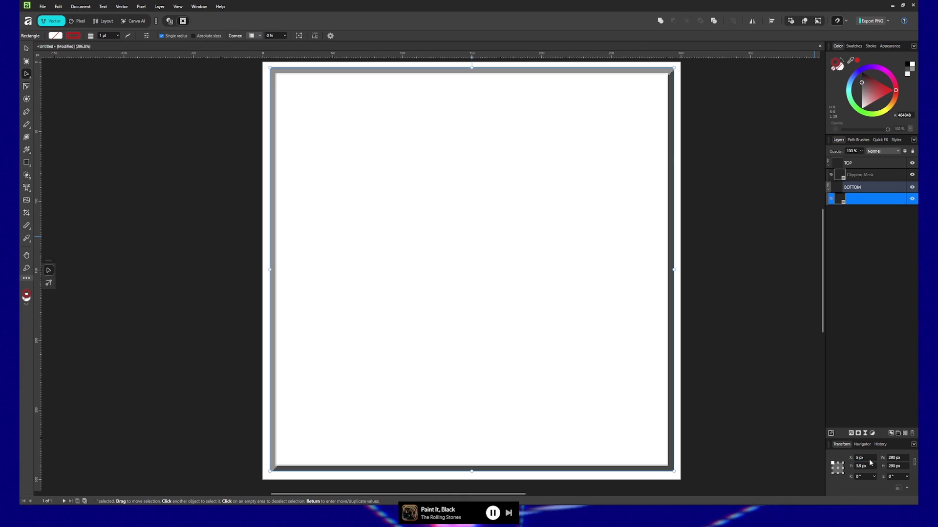
click(864, 466)
key(Return)
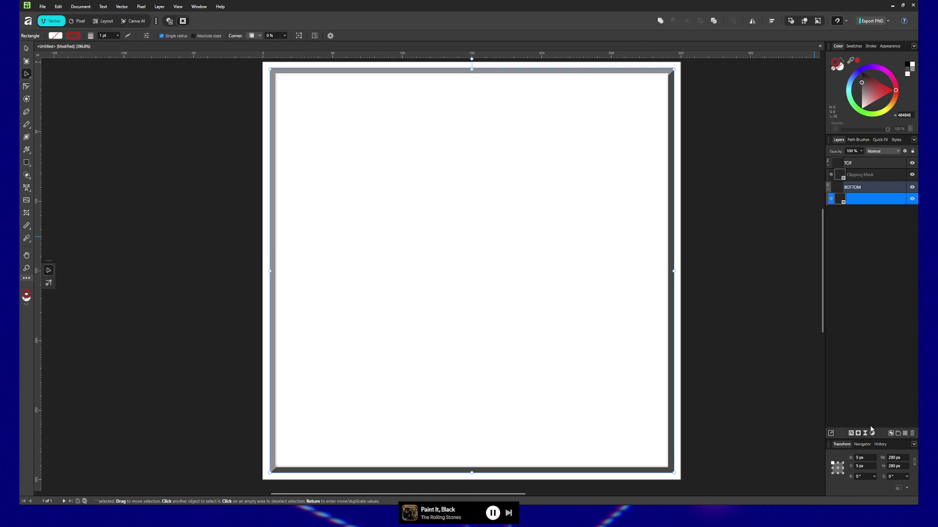
Position the Clipping Mask rectangle at X 5 px and Y 5 px, then deselect
click(863, 458)
text(5)
key(Return)
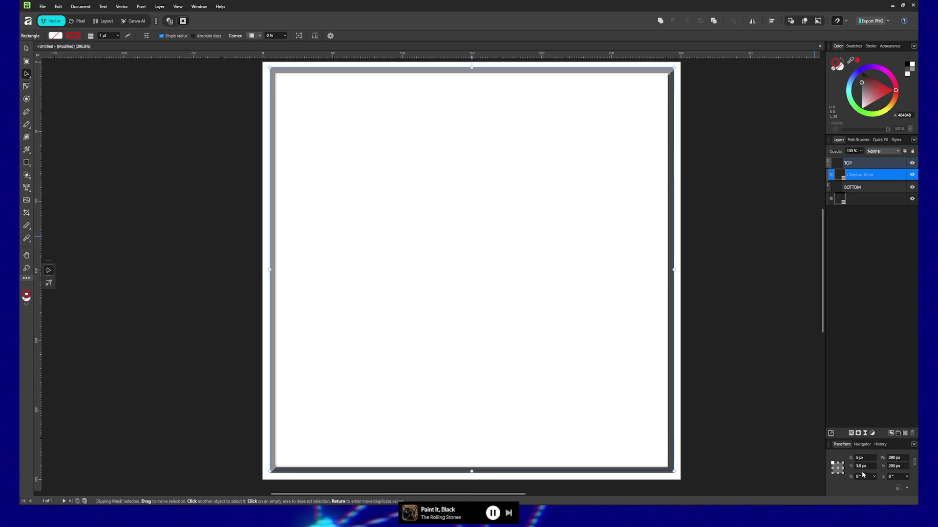
key(Tab)
key(Return)
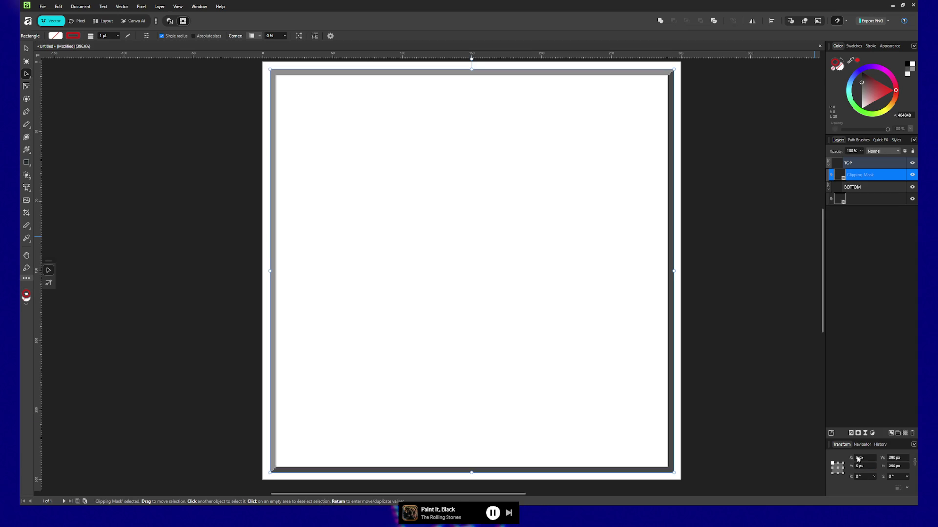
click(779, 283)
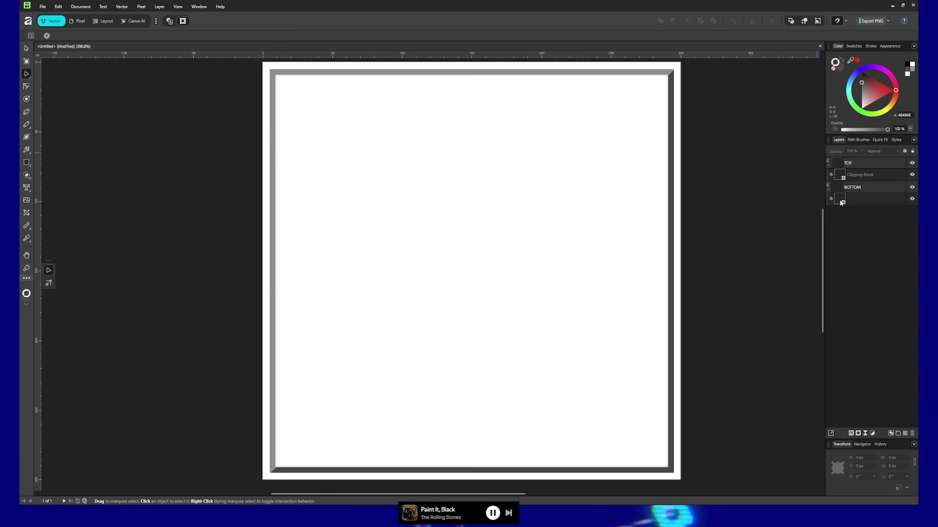
drag(839, 199, 840, 202)
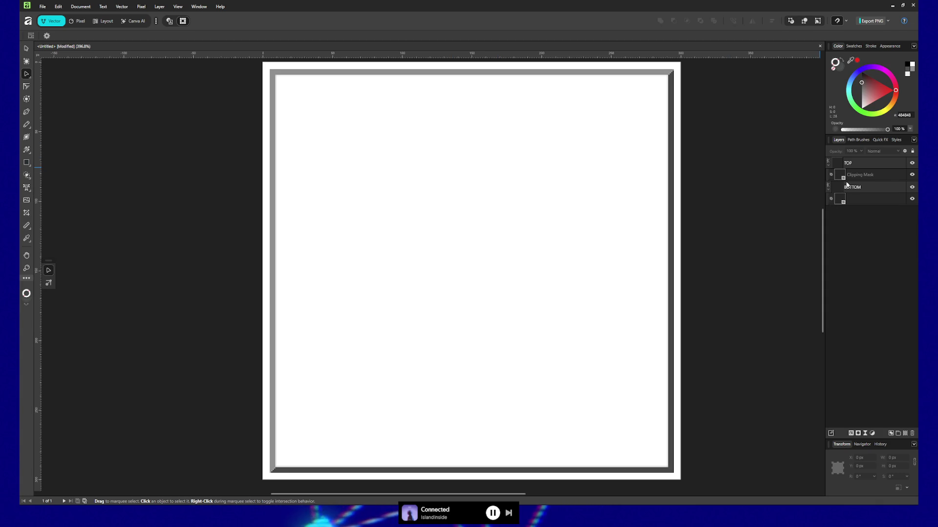
Set the TOP layer's fill lightness to 80, giving light grey CCCCCC
click(852, 166)
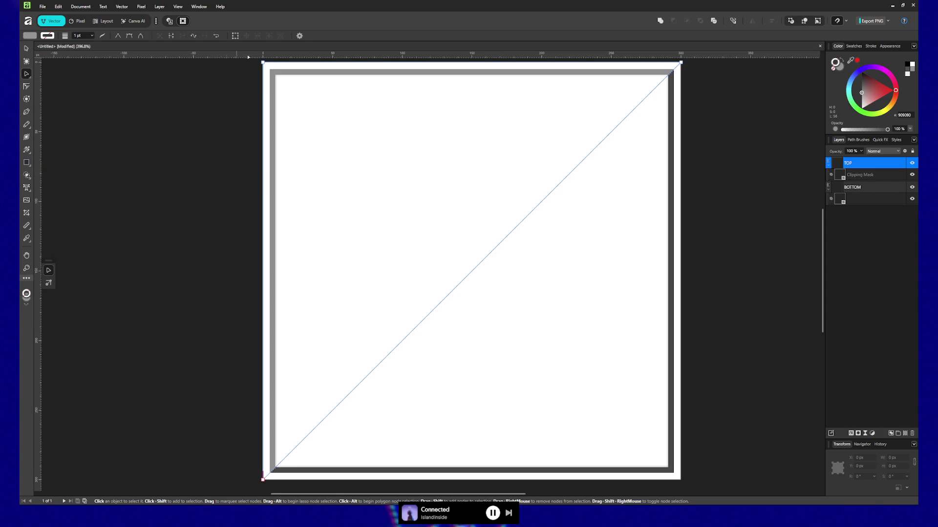
click(31, 38)
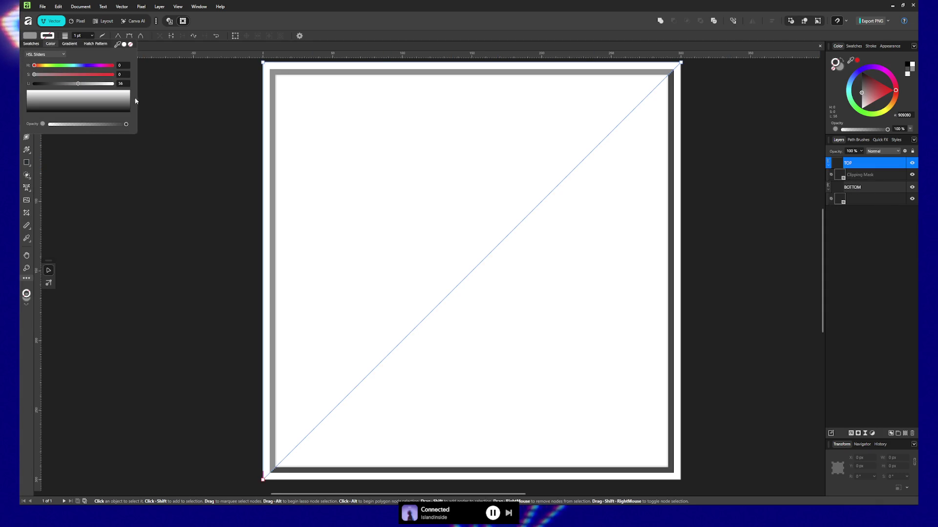
text(7)
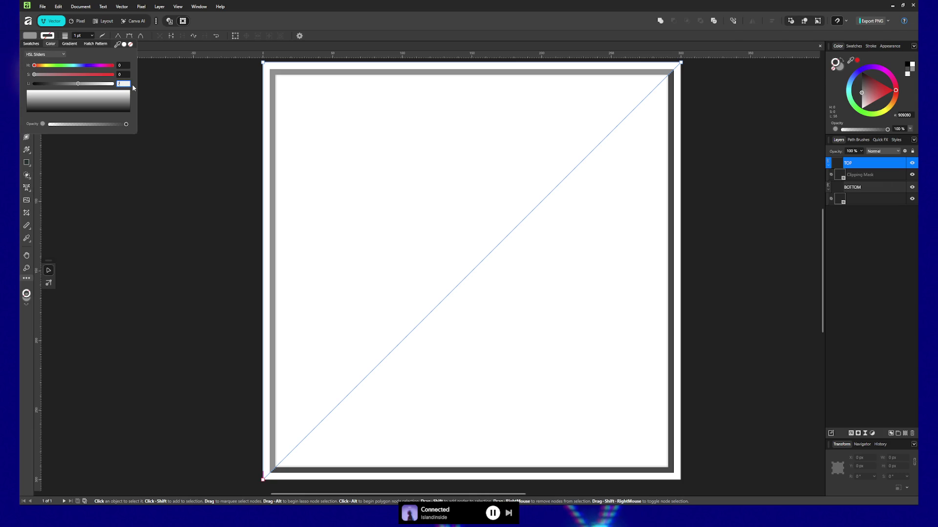
key(Return)
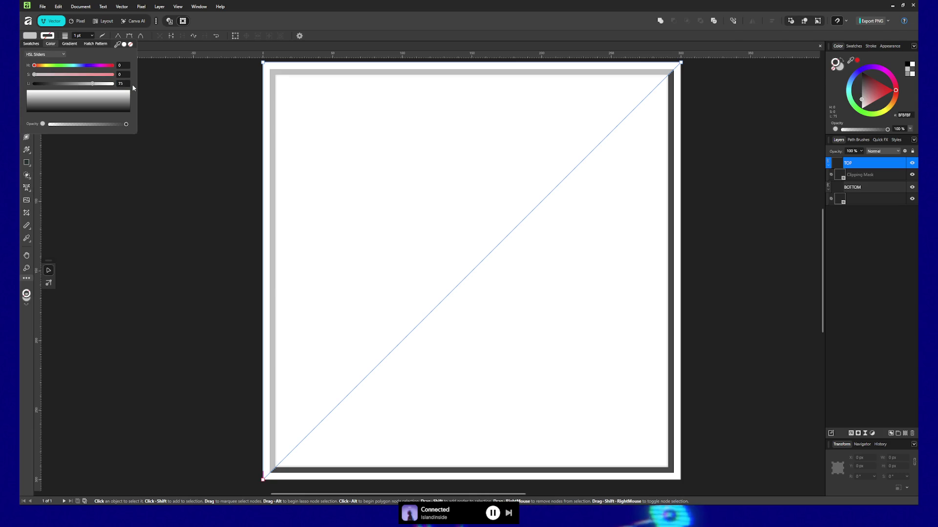
click(122, 83)
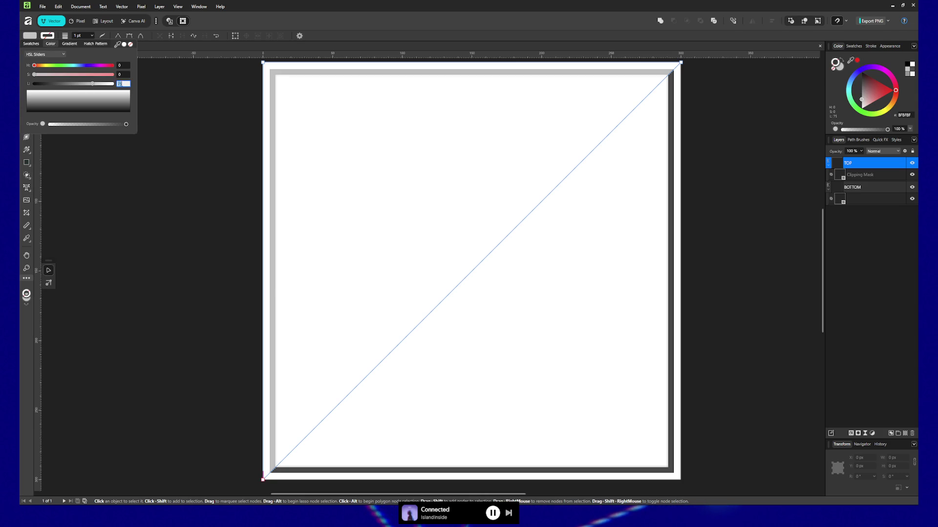
text(80)
key(Return)
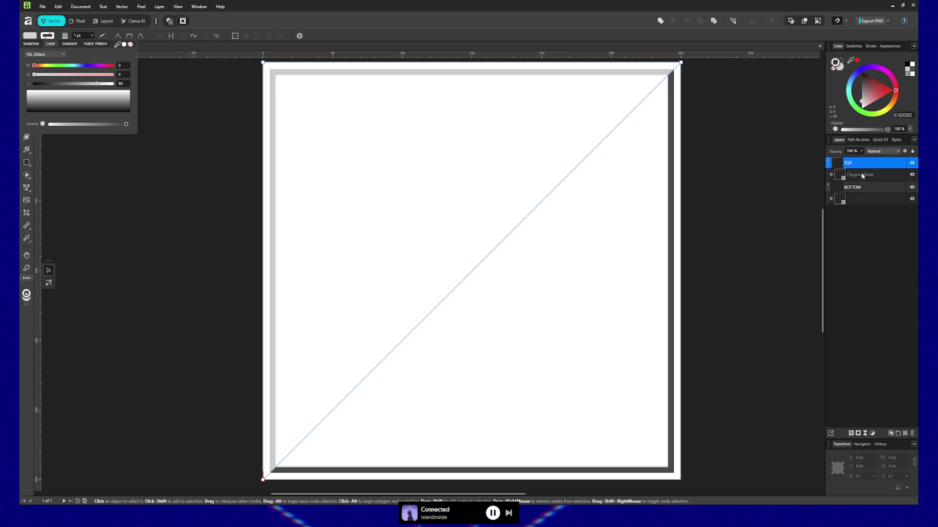
Set the BOTTOM layer's fill lightness to 30, giving dark grey 4D4D4D
click(862, 185)
click(862, 188)
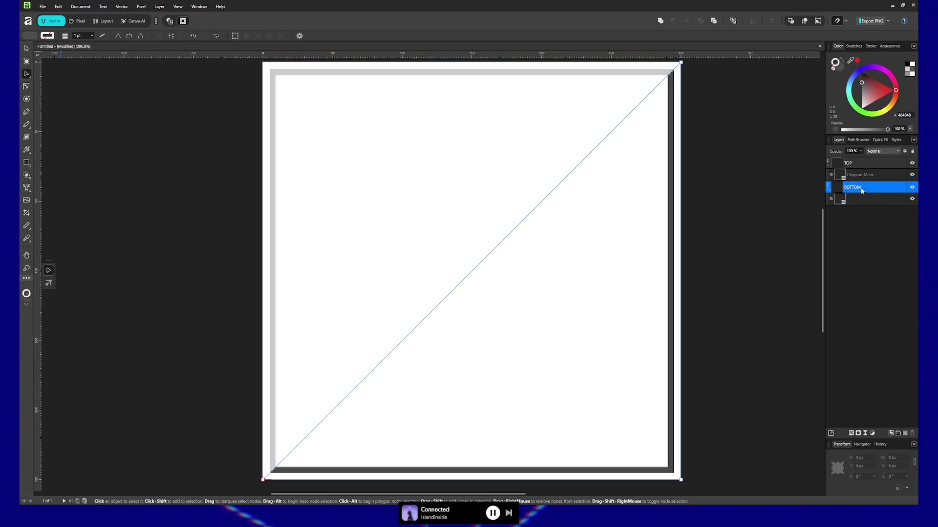
click(26, 35)
click(122, 84)
text(30)
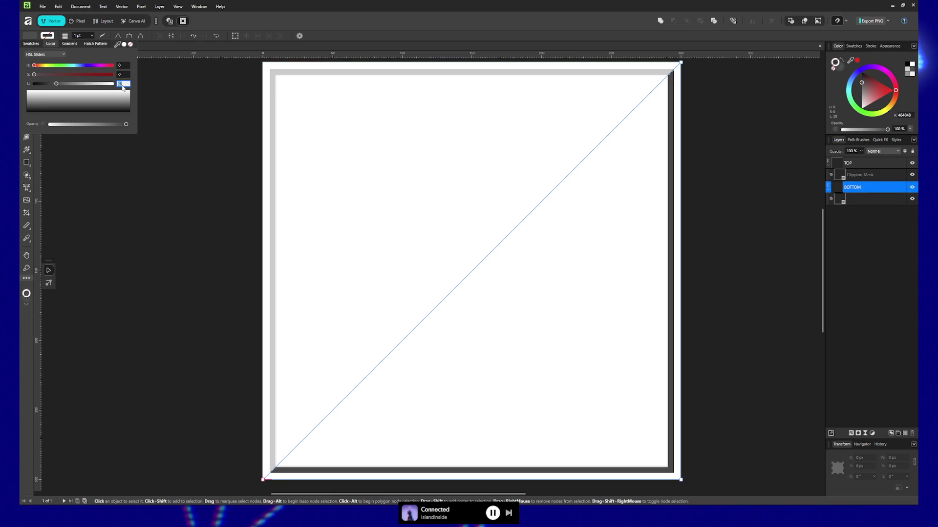
key(Return)
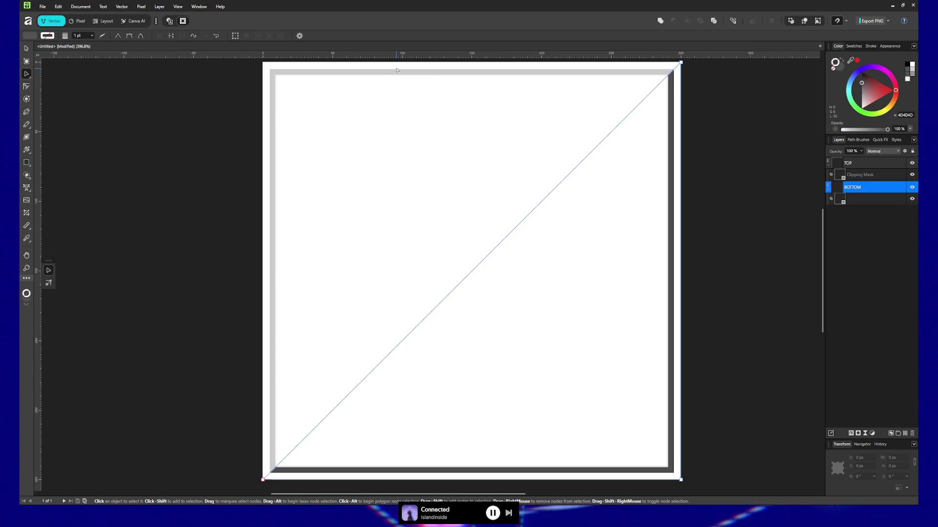
Set the stroke width of the light Clipping Mask rectangle and the dark bottom rectangle to 5 pt
click(866, 175)
click(105, 36)
text(5)
key(Return)
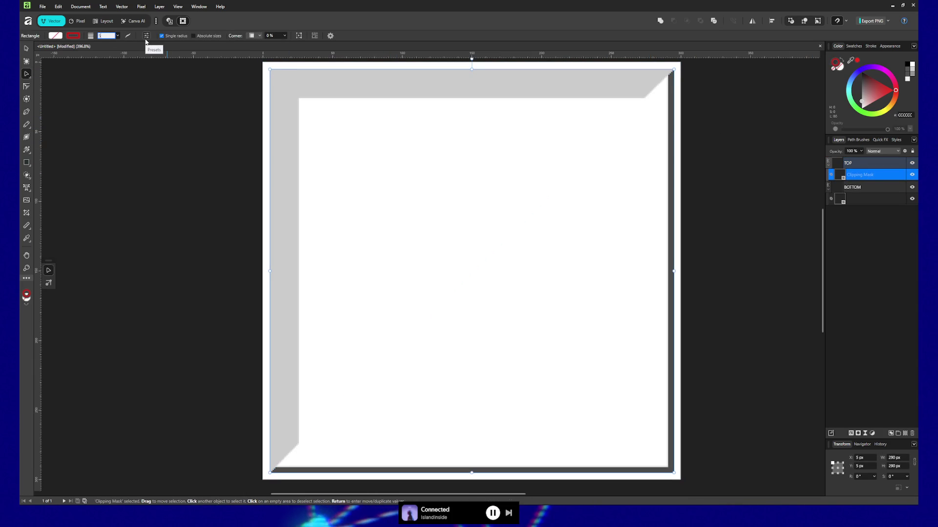
click(847, 196)
click(105, 36)
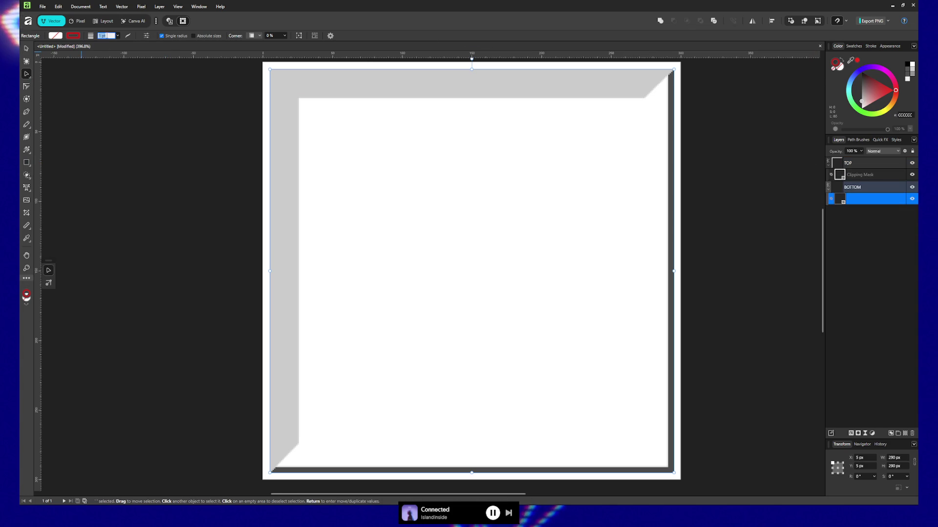
text(5)
key(Return)
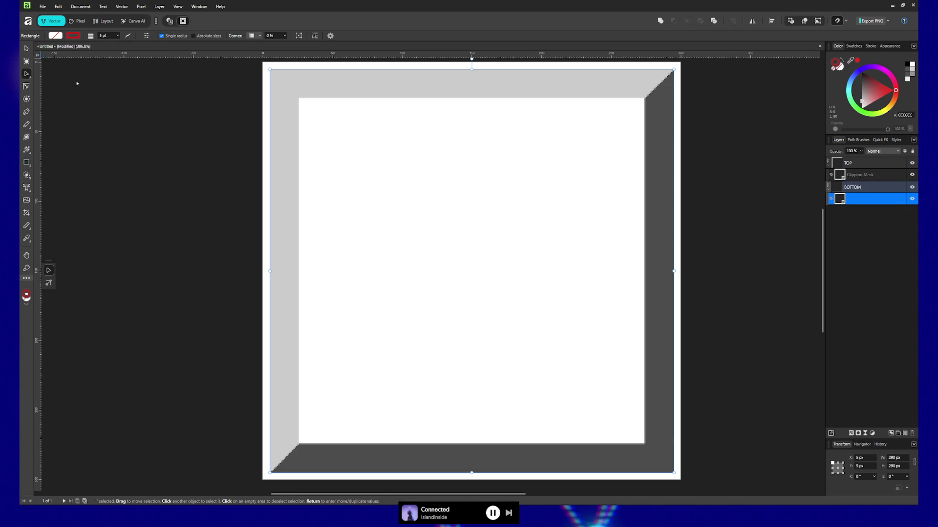
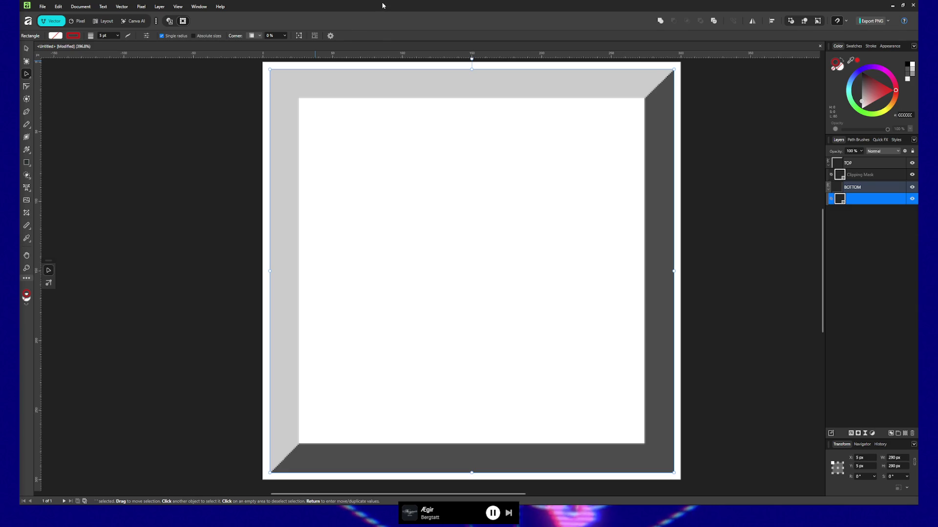
Open the File menu in Affinity and dismiss it without choosing anything
click(43, 6)
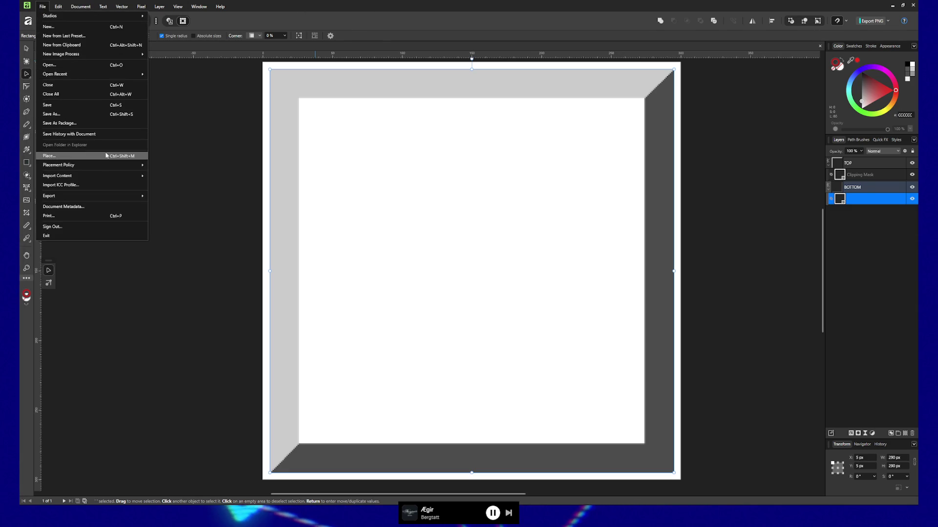
mouse_move(97, 197)
key(Escape)
key(Escape)
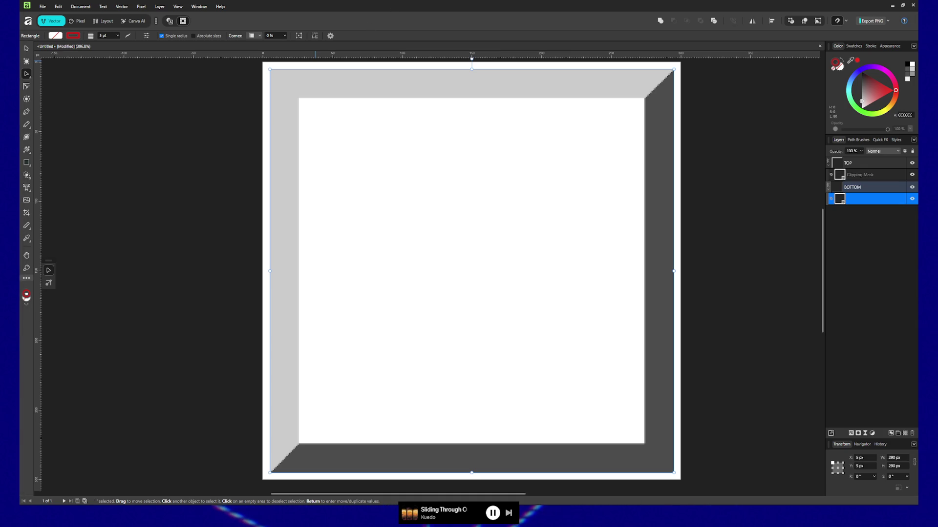
Review the PNG export settings and matte colour, cancel, then hide the light-grey TOP bevel layer
key(ctrl+alt+shift+s)
drag(389, 174, 292, 180)
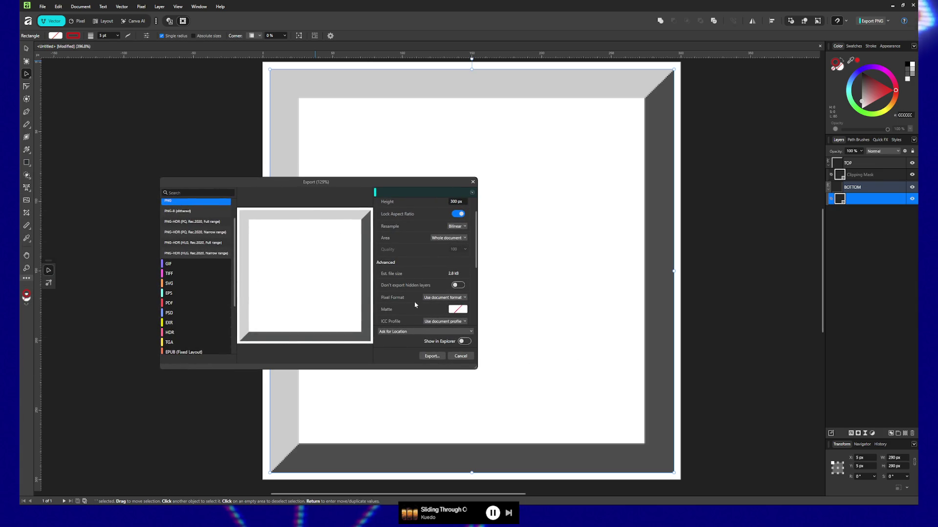
click(457, 309)
scroll(455, 313, down, 3)
click(447, 313)
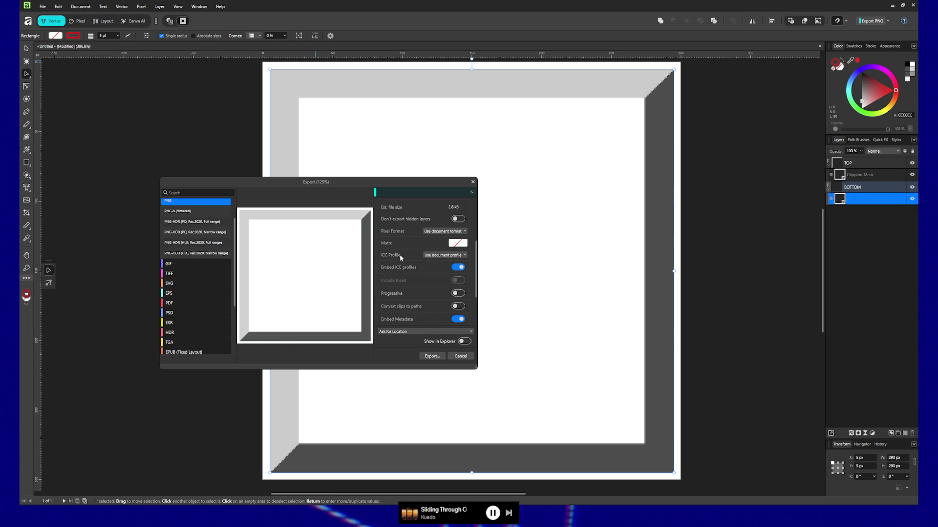
scroll(424, 312, down, 1)
scroll(424, 311, up, 4)
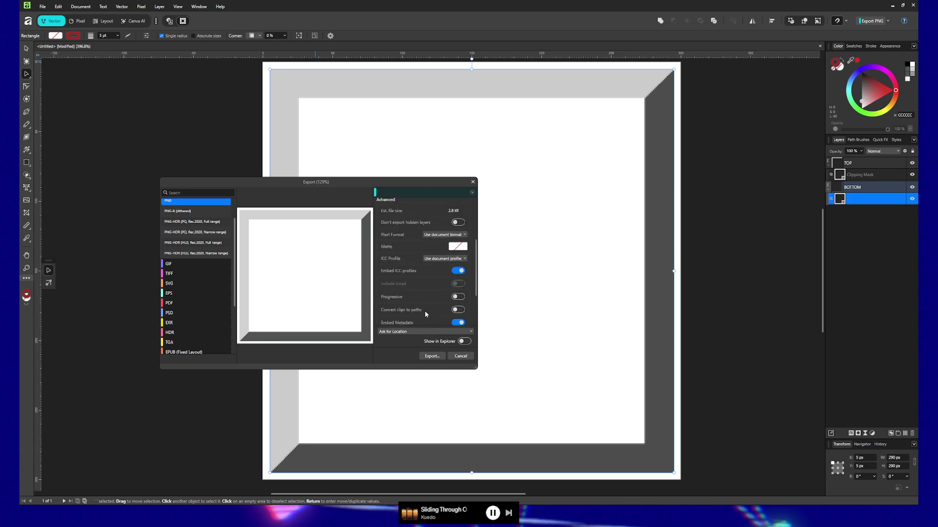
scroll(432, 282, up, 1)
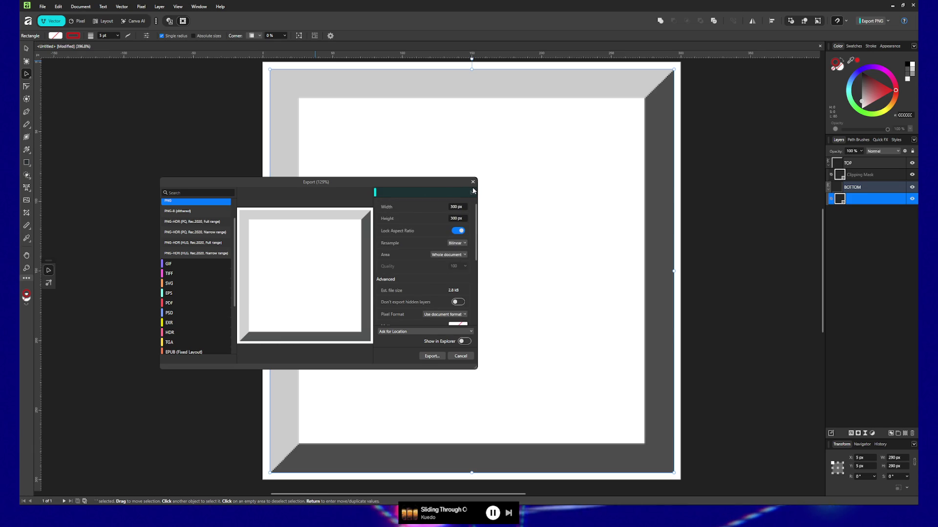
key(Escape)
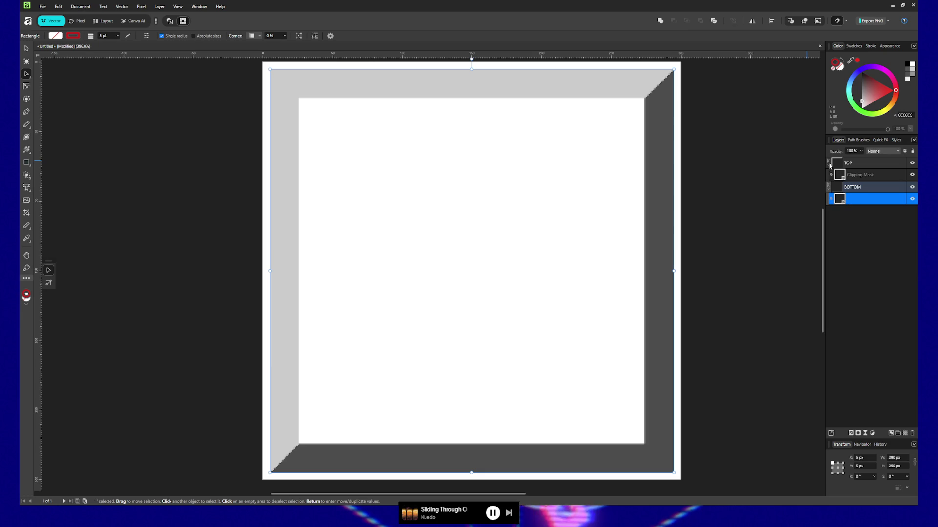
click(912, 163)
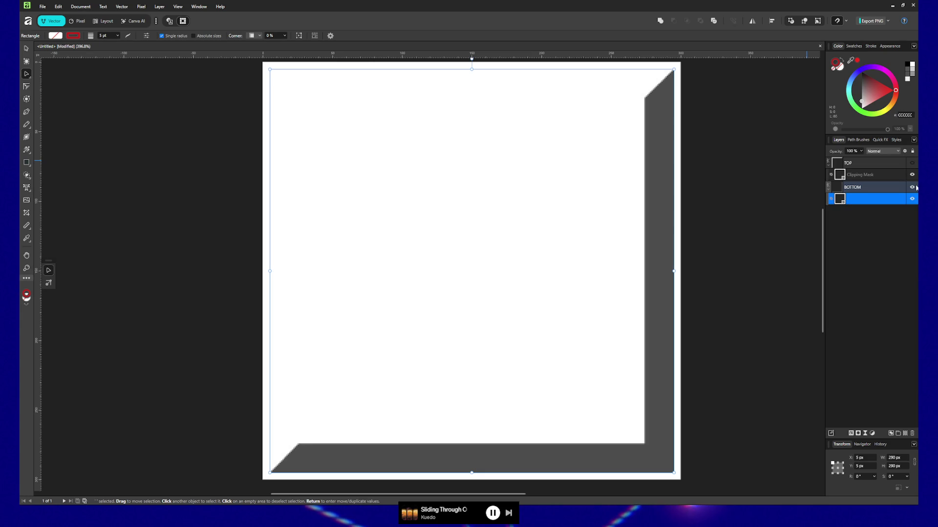
Turn off the dark bevel layer's visibility so the page shows plain white
click(912, 187)
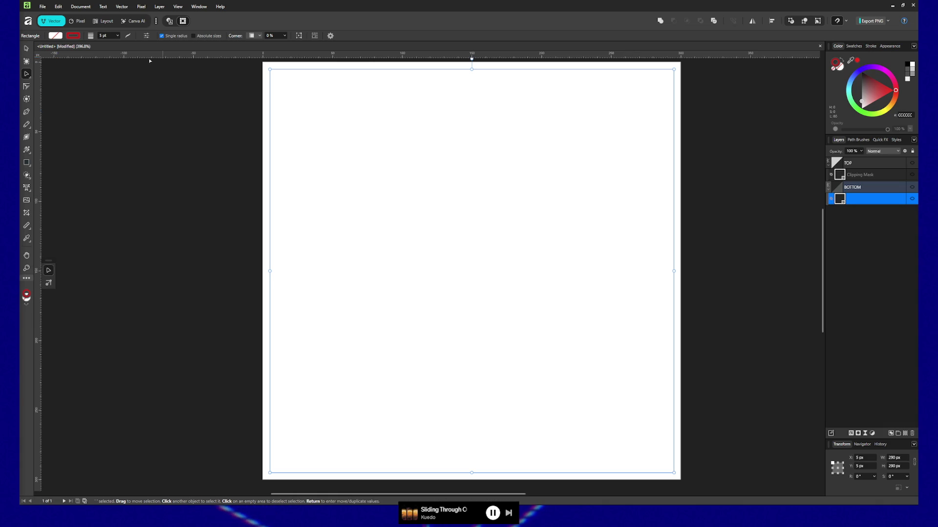
click(82, 8)
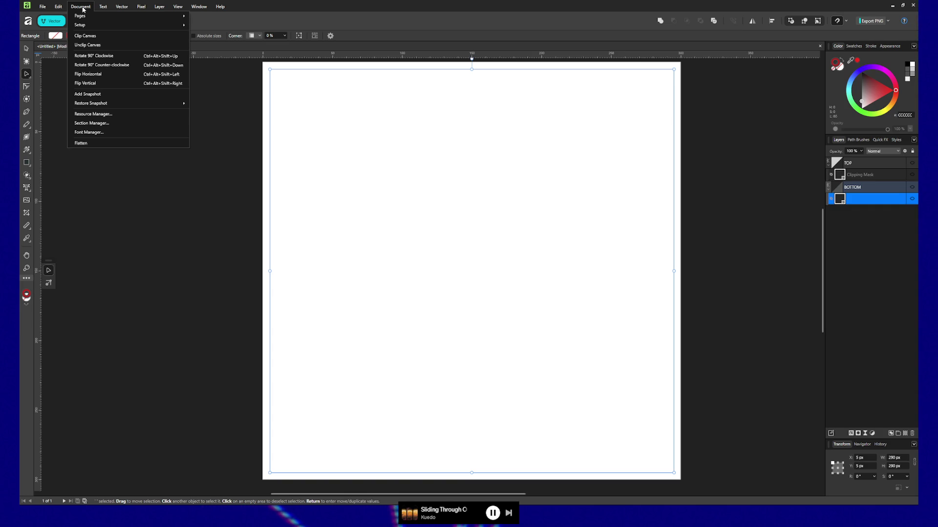
Set the document background to Transparent and make the dark and TOP bevel layers visible again
mouse_move(86, 18)
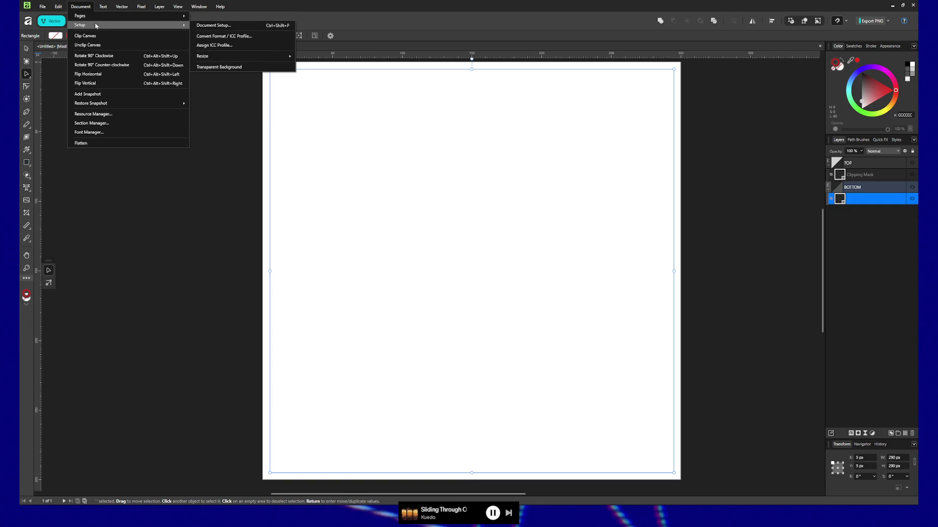
click(235, 67)
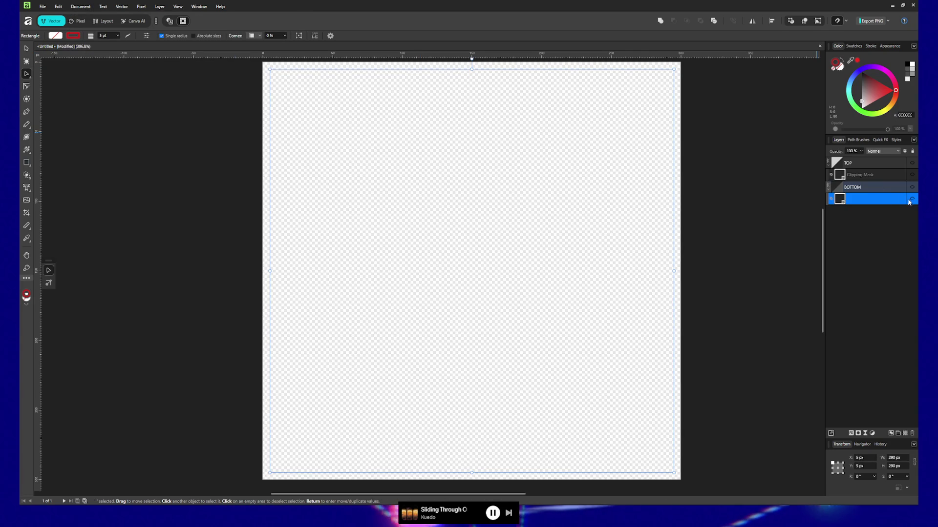
click(912, 175)
click(911, 163)
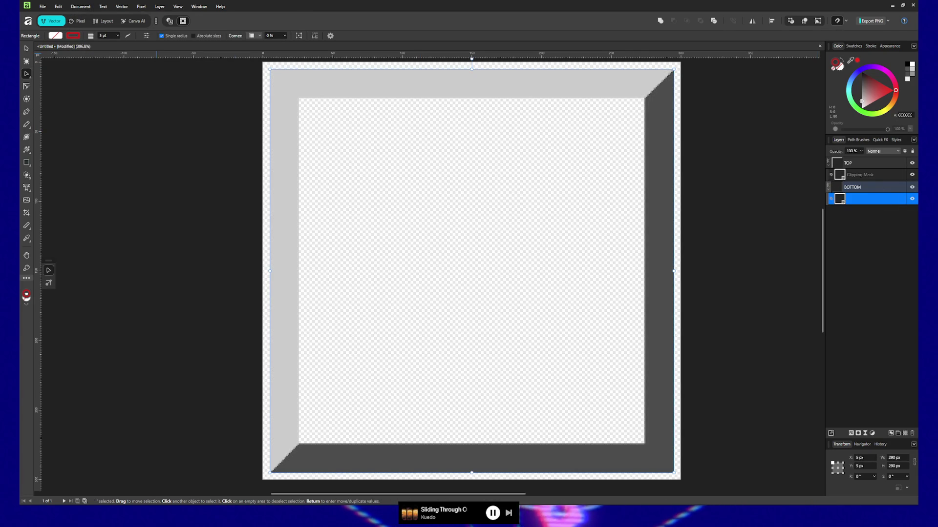
click(46, 7)
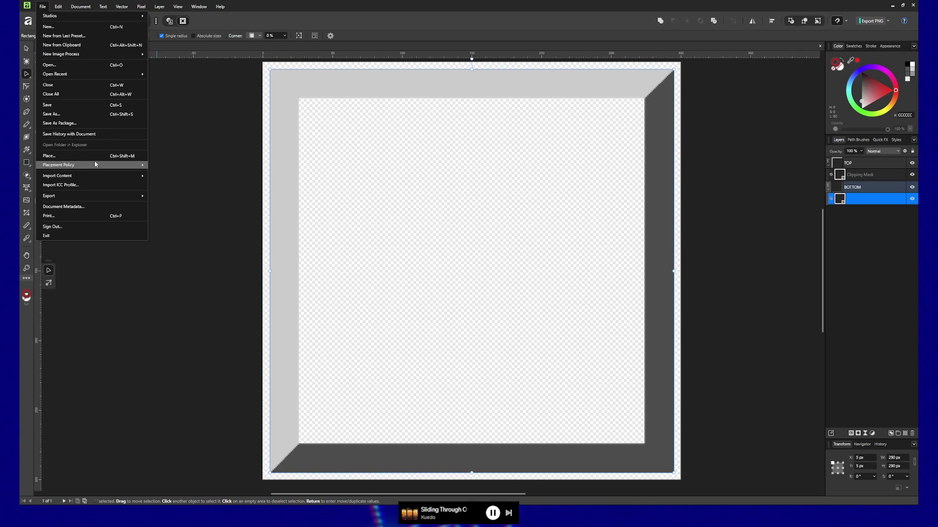
Start a 300 × 300 px PNG export of the bevel frame, then back out of the save-location and export windows
click(166, 197)
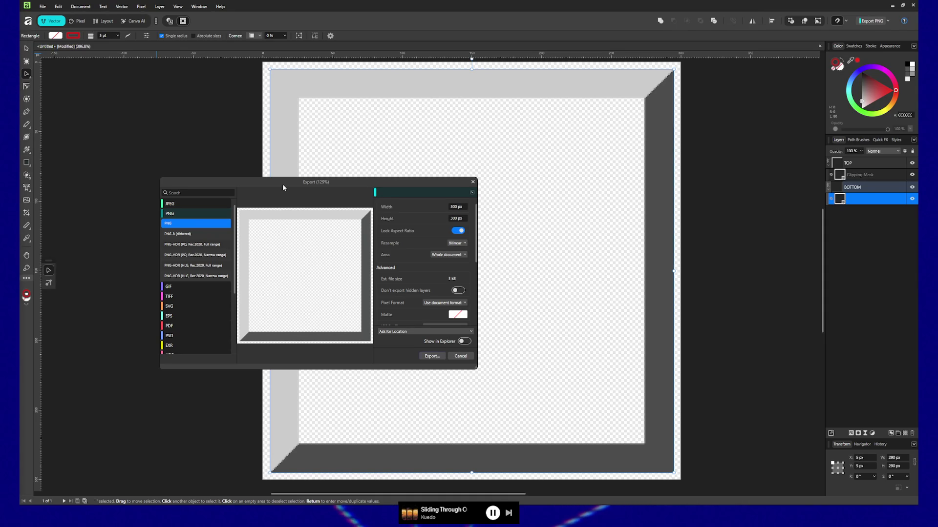
drag(283, 184, 295, 191)
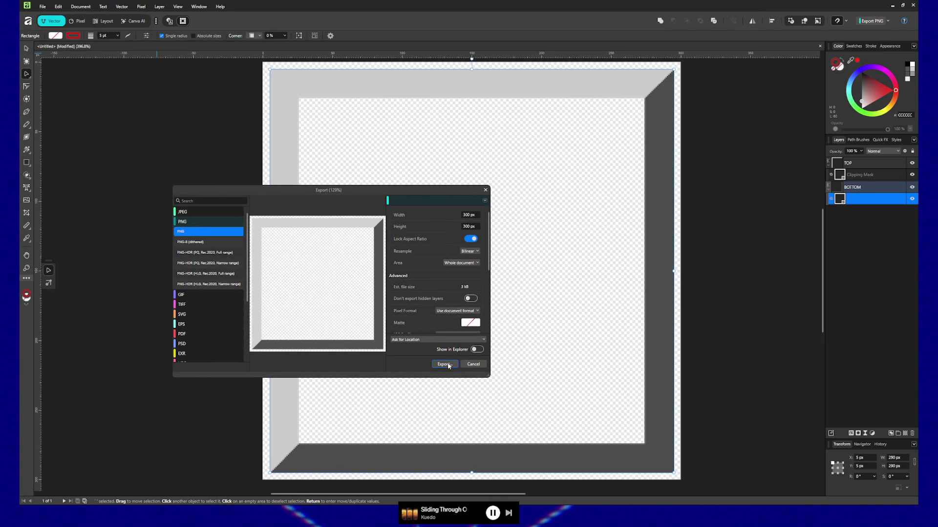
key(Return)
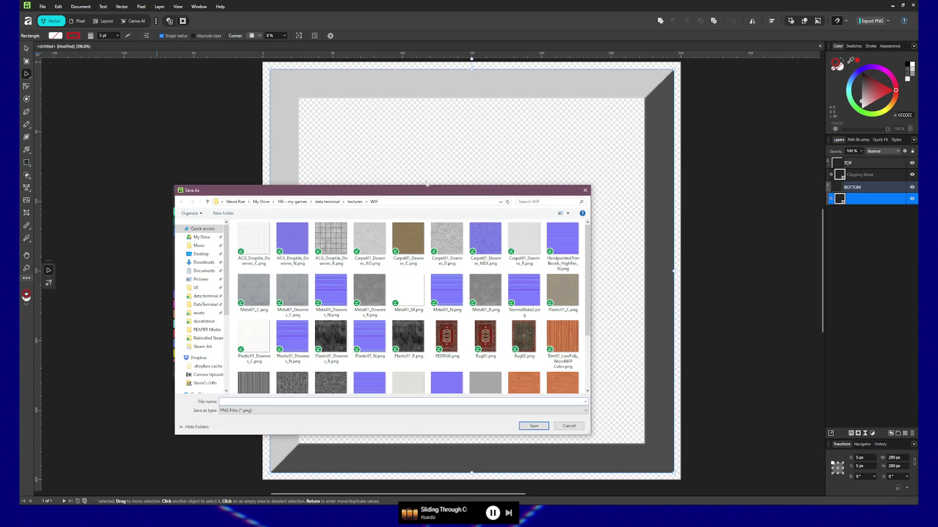
key(Escape)
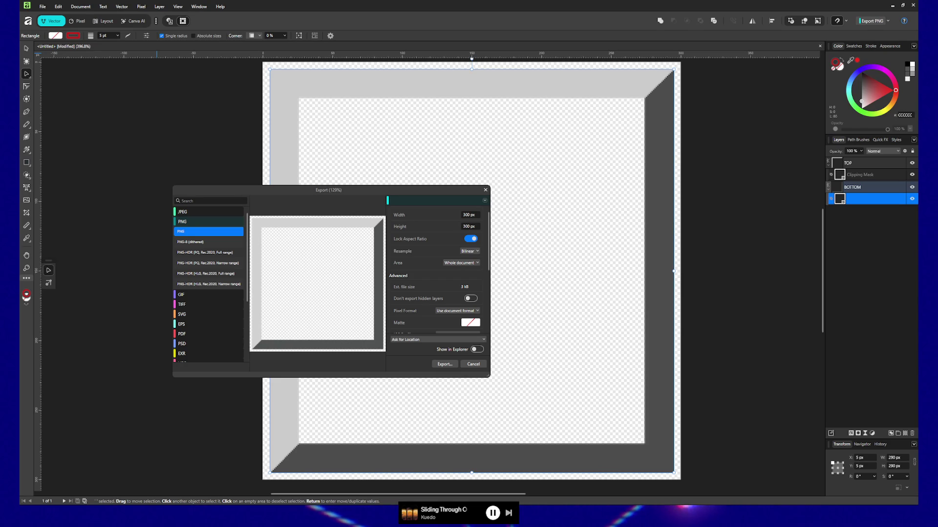
key(Escape)
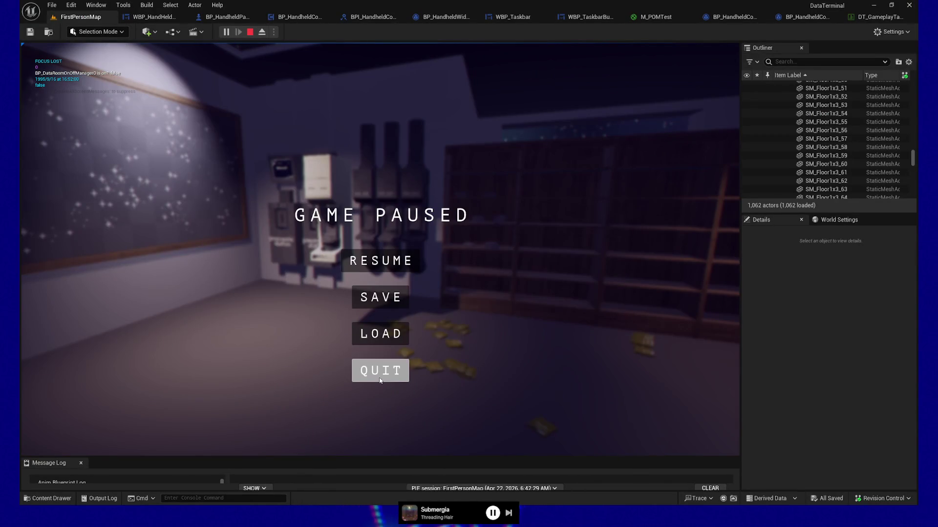
Quit the game session and browse the Content Drawer to DataTerminal > _Content > UI, clearing the dt_gamepl search
click(380, 371)
click(293, 429)
click(47, 498)
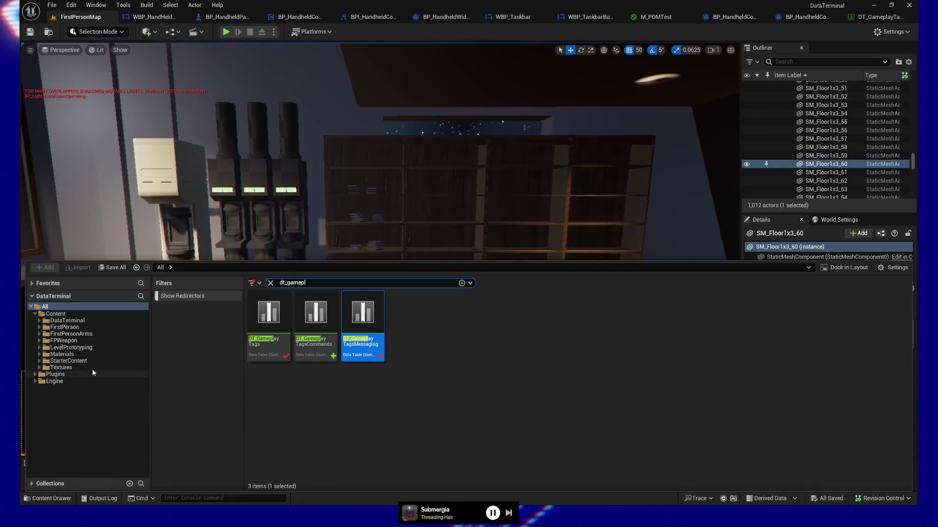
click(39, 320)
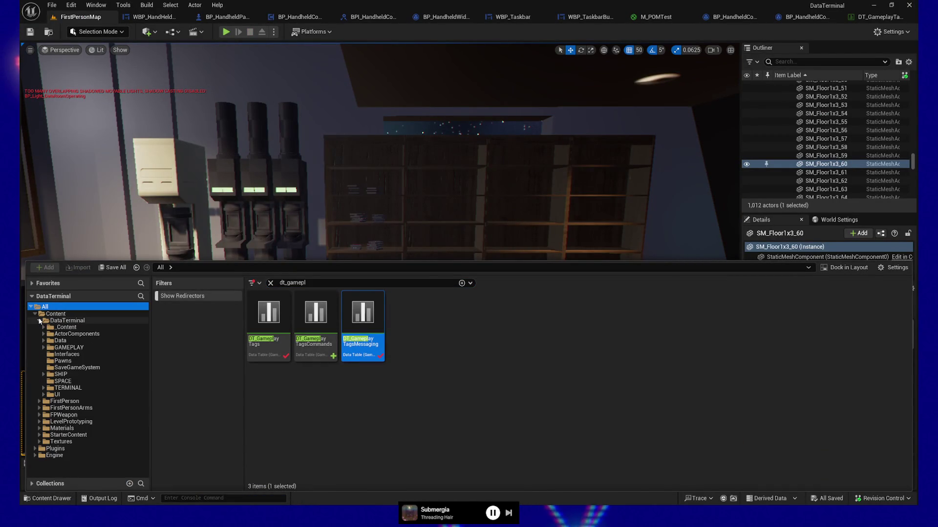
click(44, 327)
click(61, 367)
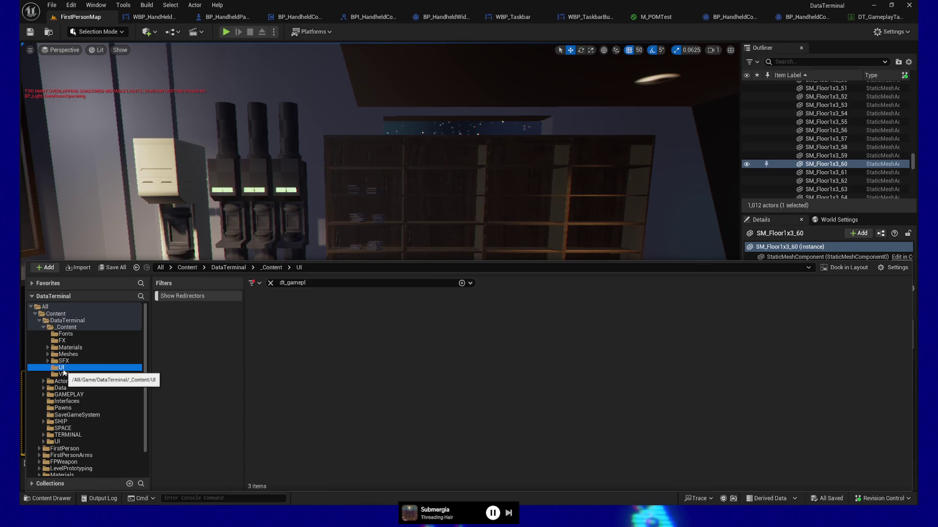
click(270, 283)
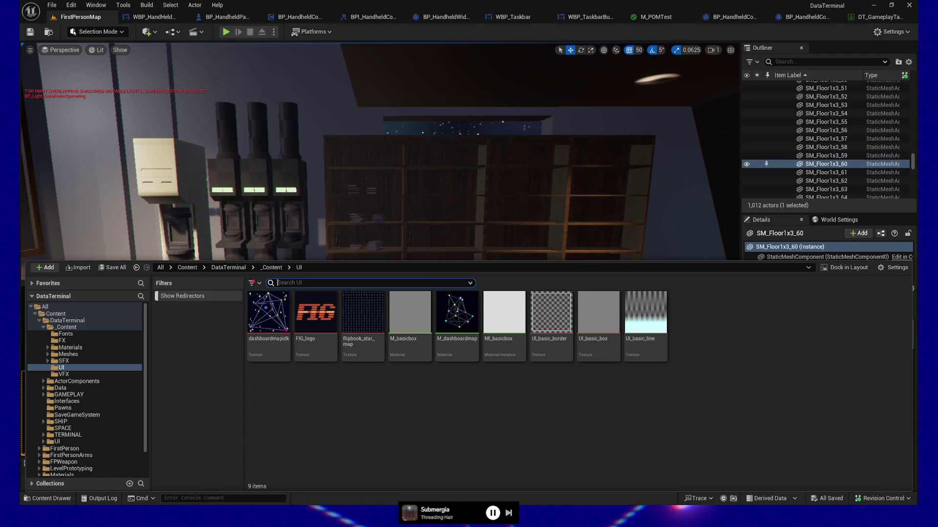
Import the exported bevel texture into the UI folder and rename it from W95_Border to T_W95Border
drag(480, 436, 473, 438)
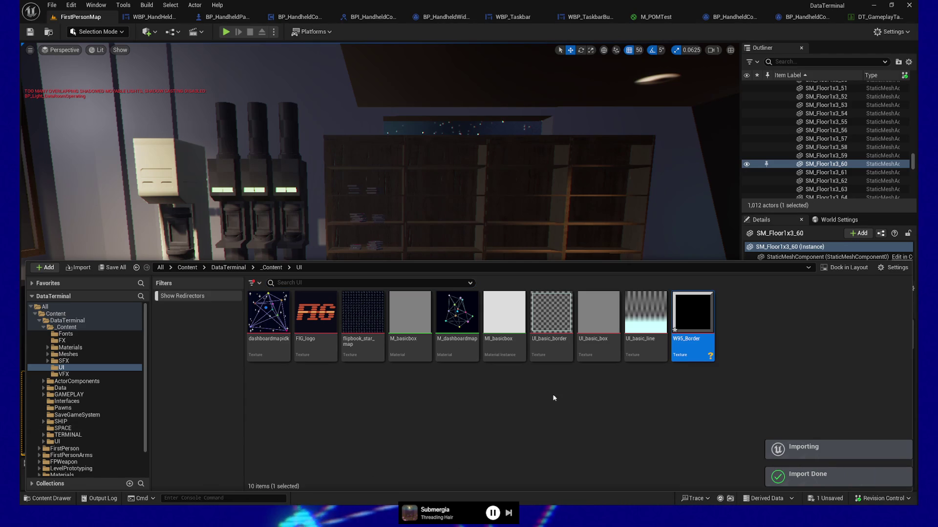
mouse_move(701, 314)
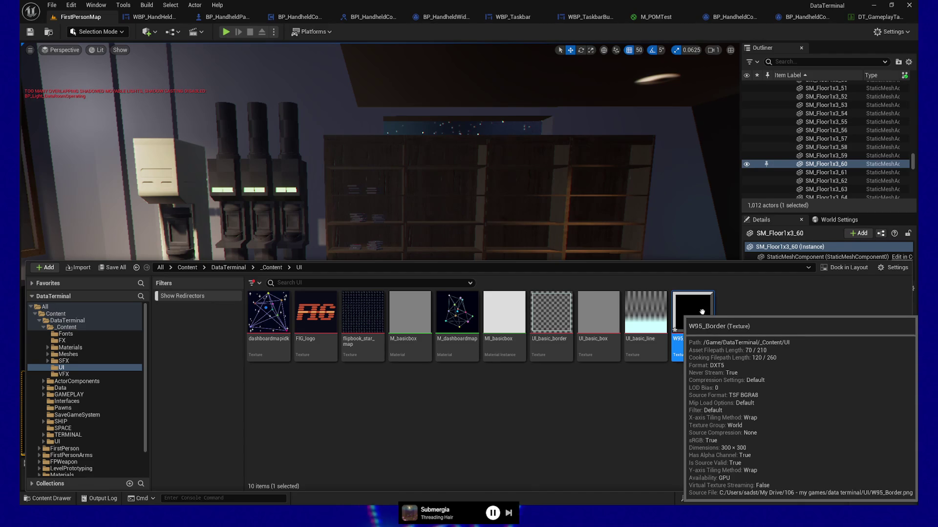
key(F2)
key(Home)
text(T_)
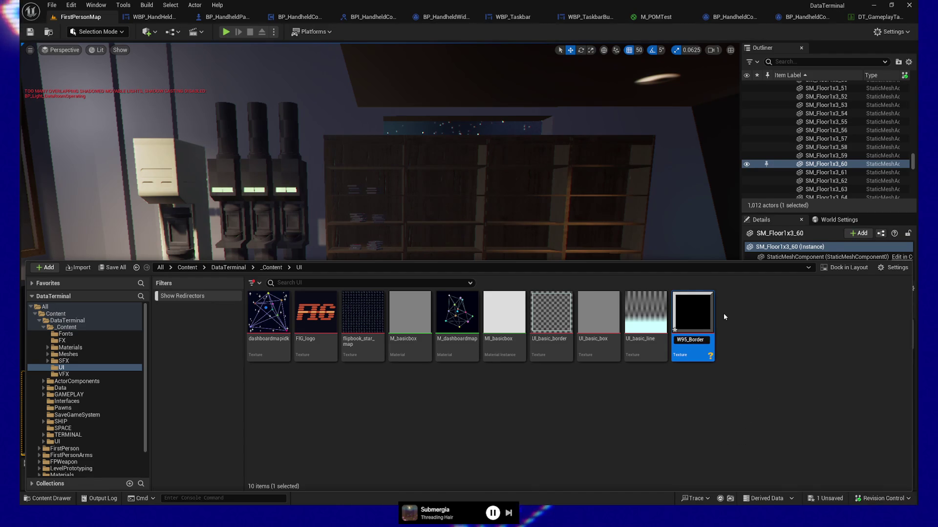
key(Right)
key(Right)
key(Right)
key(Delete)
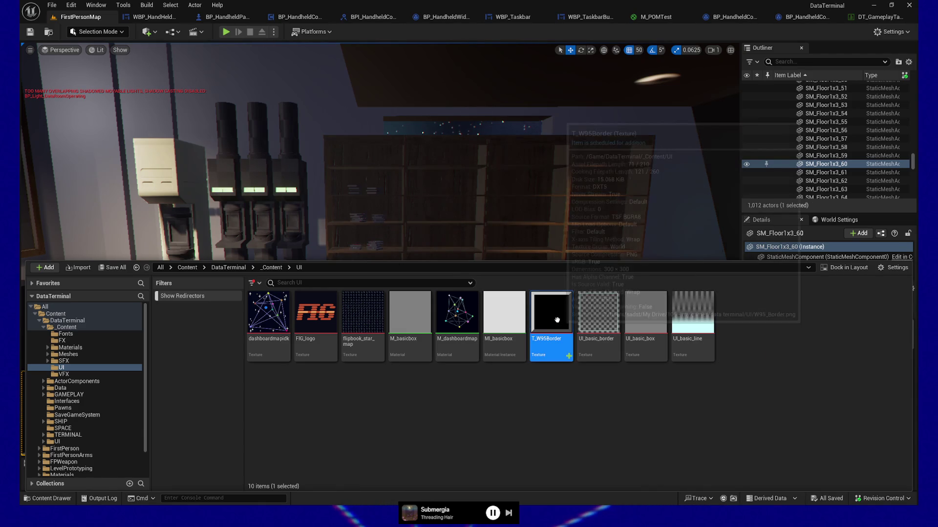
key(Return)
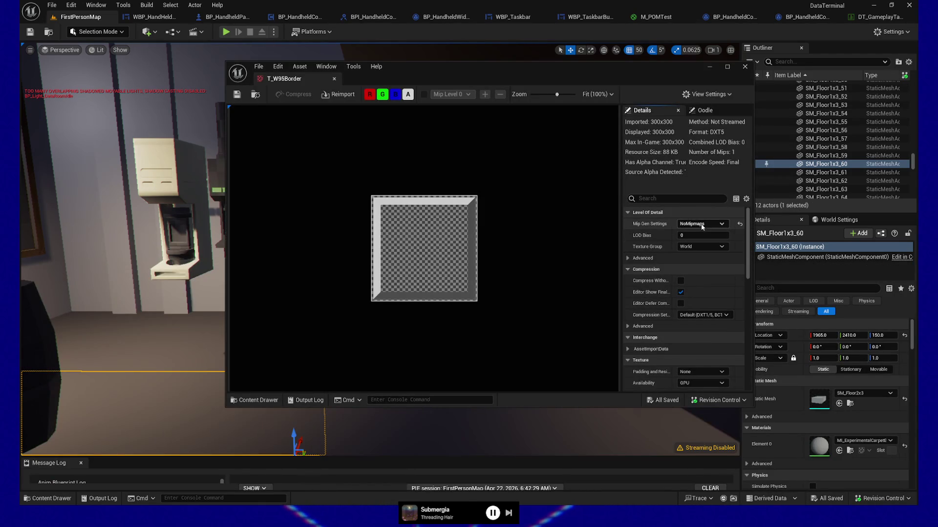
Give T_W95Border the UI texture group and Nearest filtering, save, and close its editor
click(706, 248)
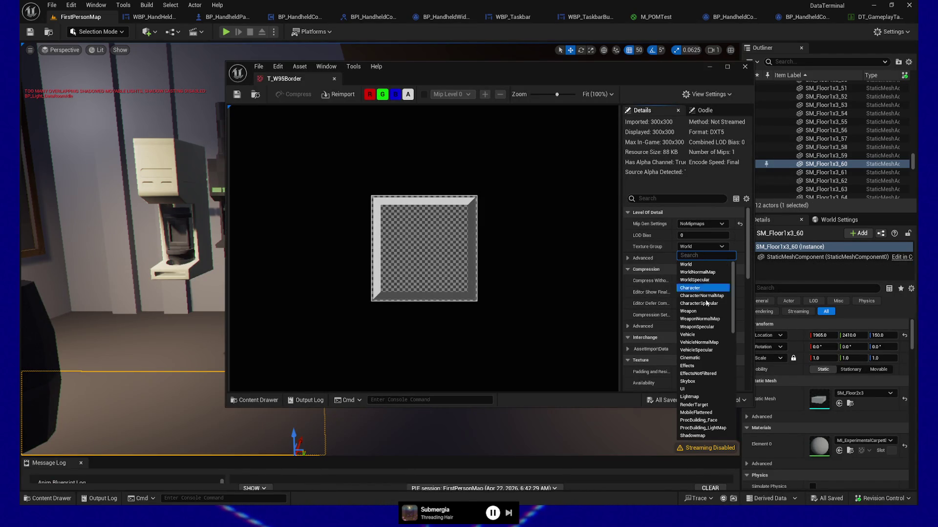
click(702, 393)
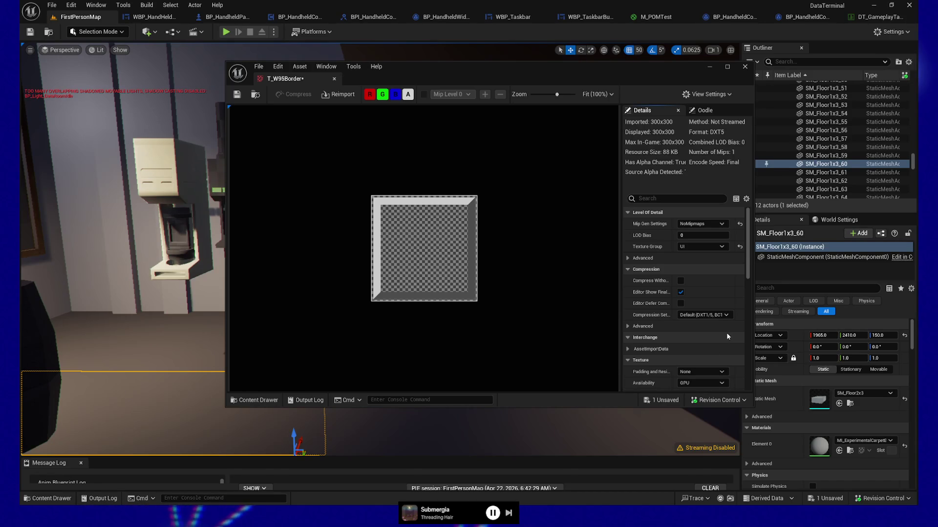
scroll(675, 347, down, 3)
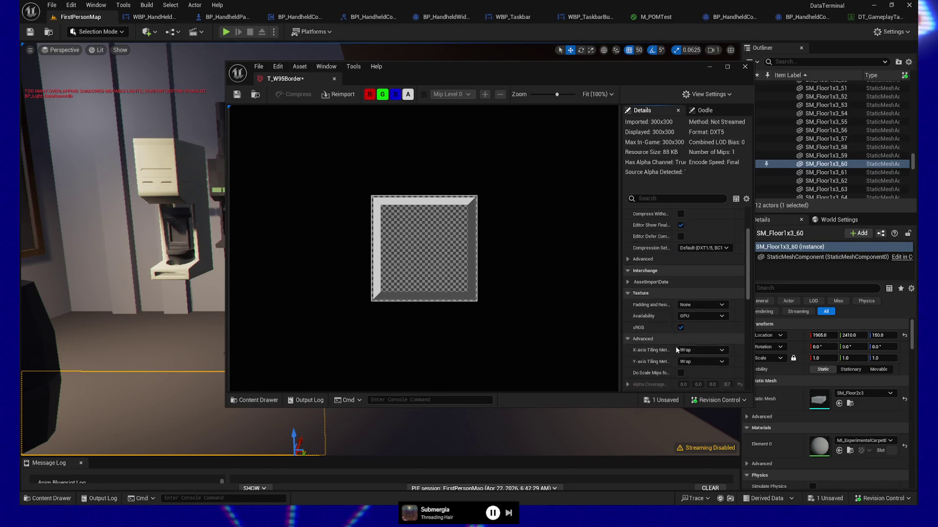
scroll(667, 349, down, 2)
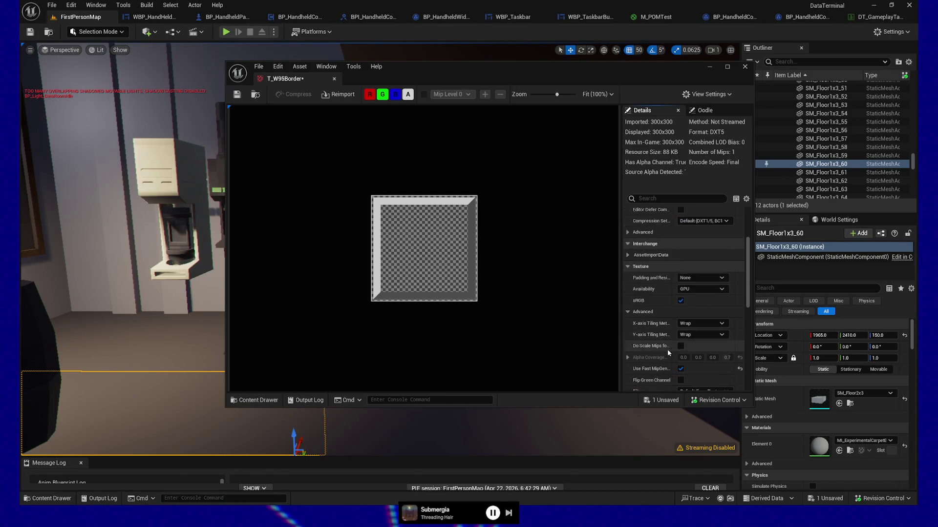
scroll(664, 369, down, 1)
click(703, 364)
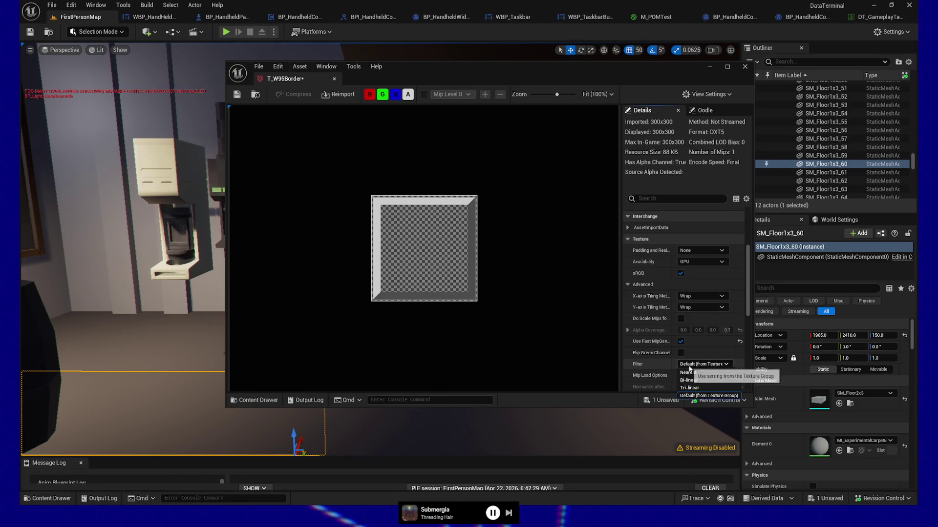
click(701, 372)
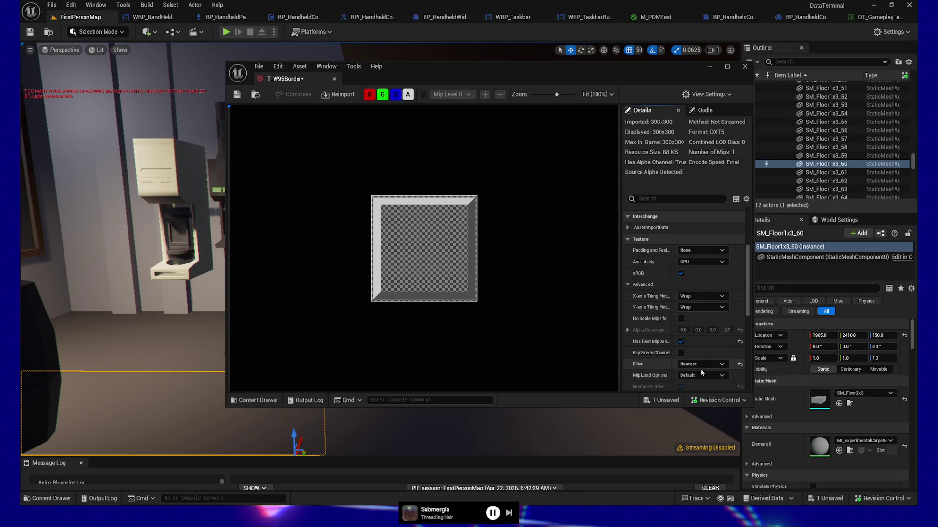
key(ctrl+s)
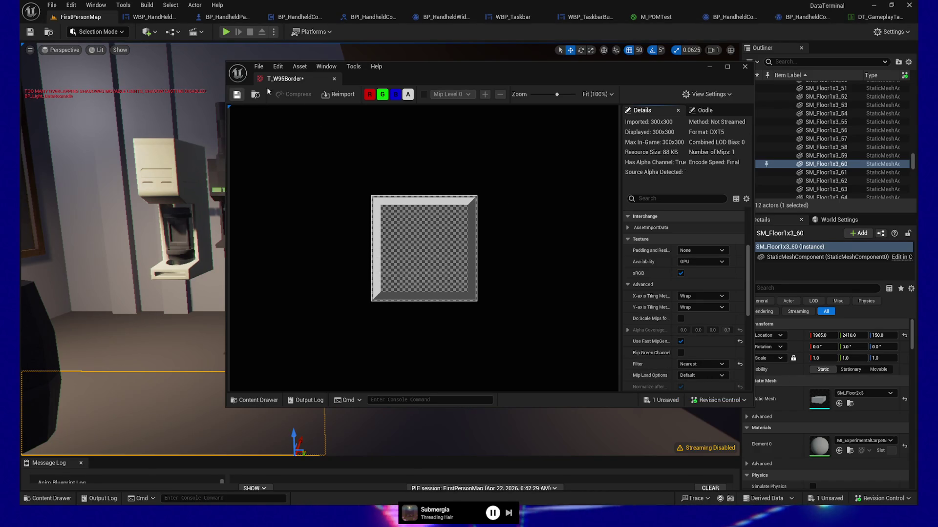
click(747, 66)
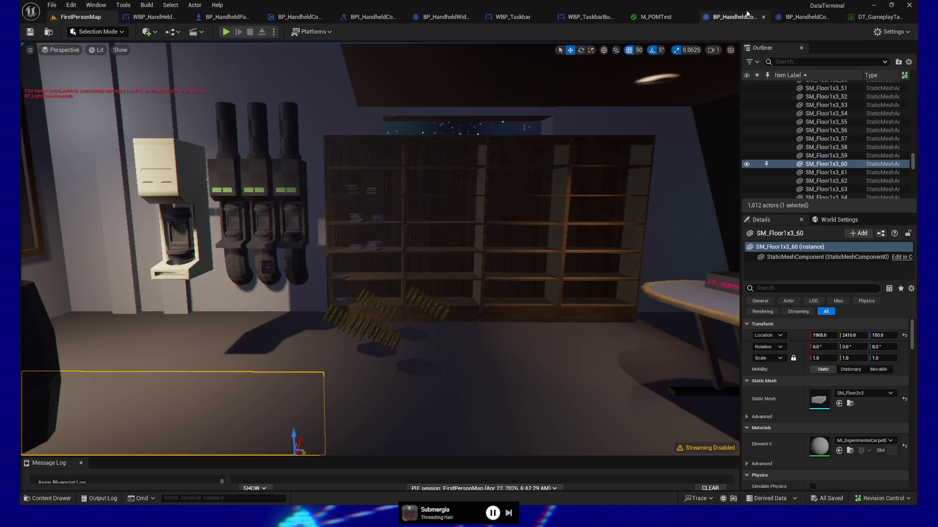
Open WBP_TaskbarButton in Designer view and select SweetSweetButton in the Hierarchy
click(611, 17)
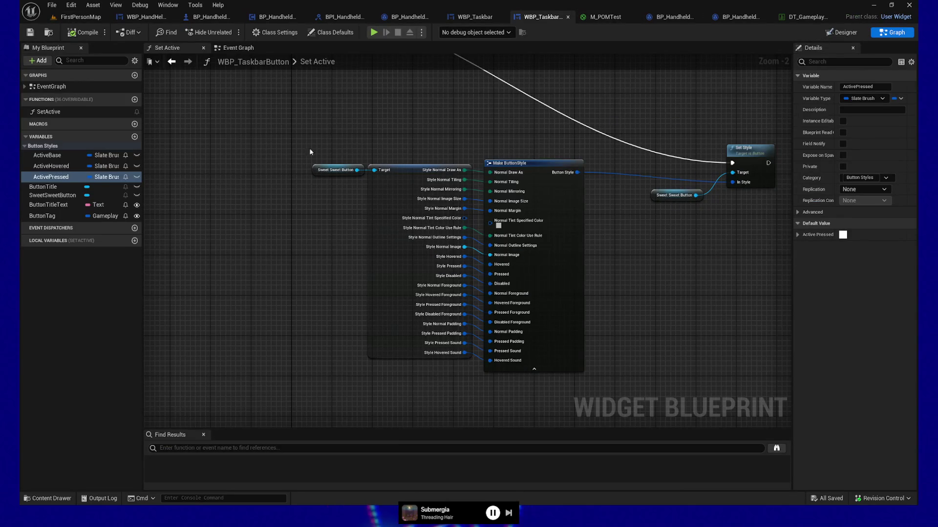
click(840, 32)
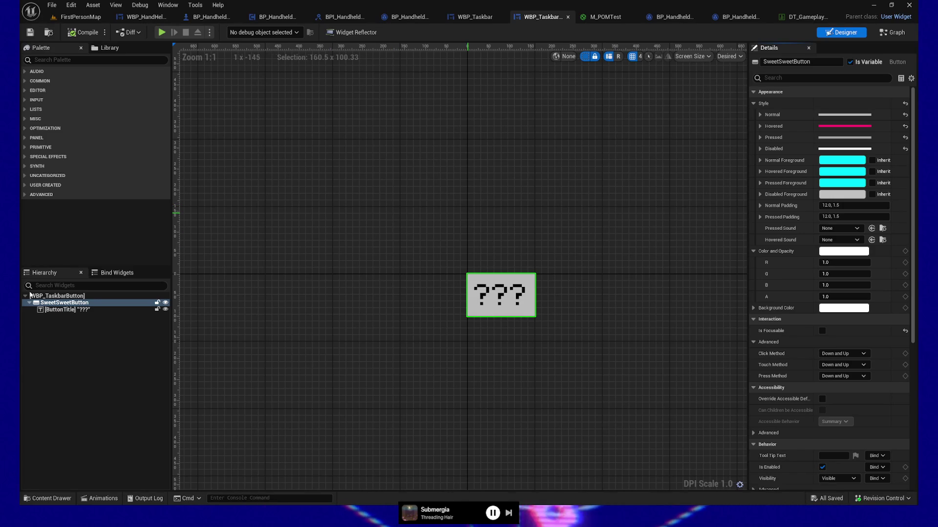
click(67, 303)
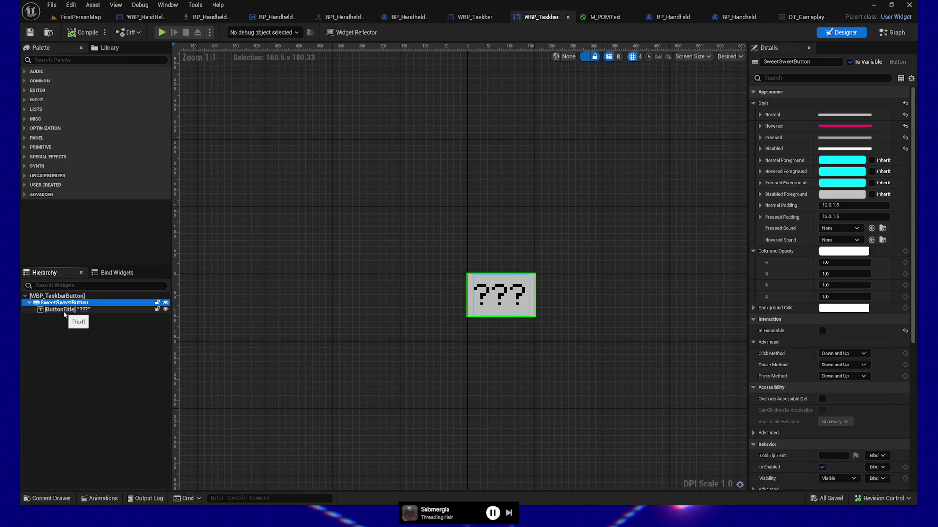
Wrap SweetSweetButton with a Border, select that Border, and expand its Brush settings
right_click(60, 304)
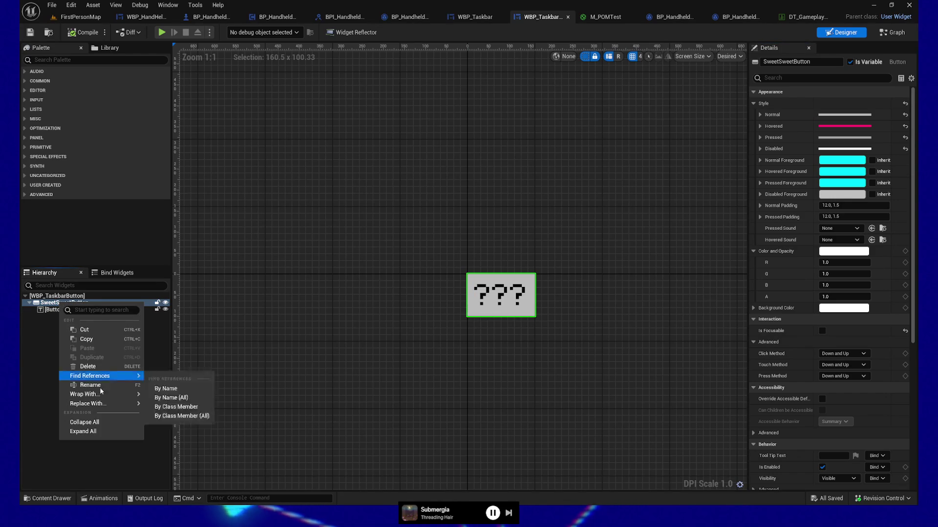
mouse_move(116, 395)
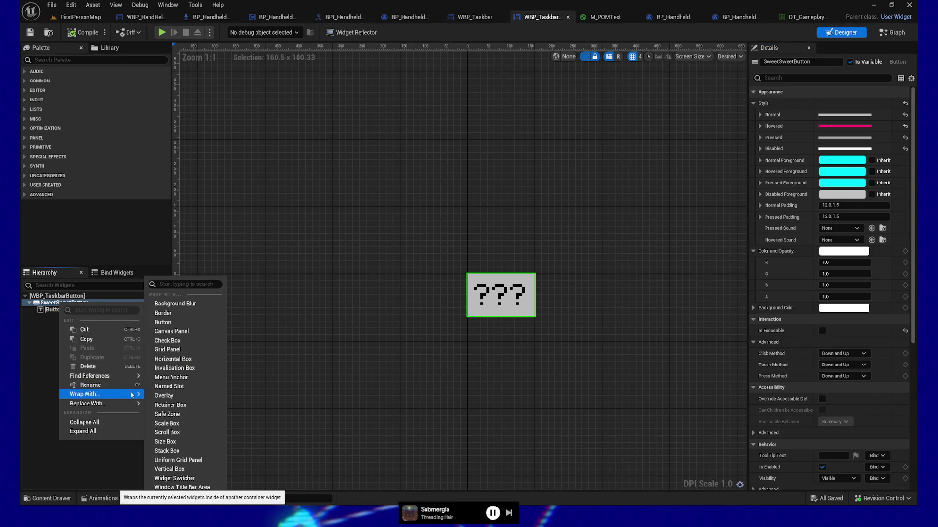
click(163, 313)
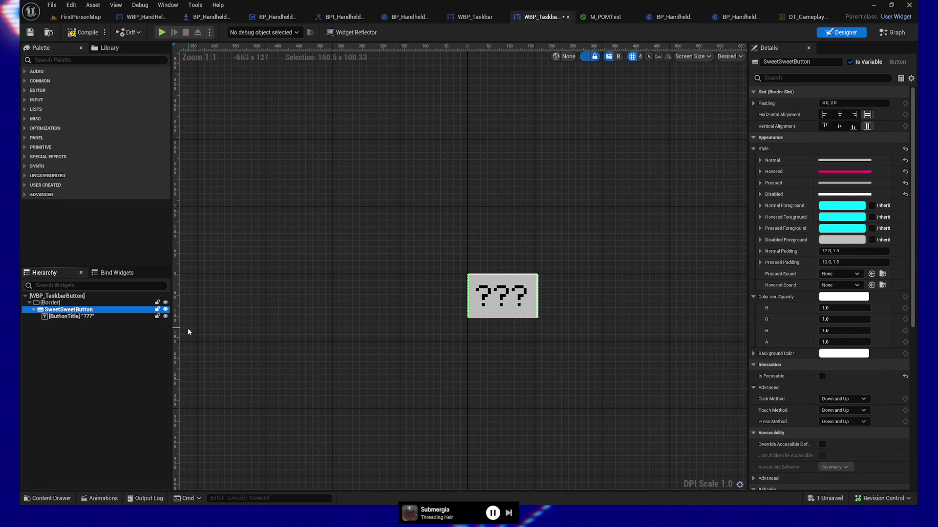
click(54, 303)
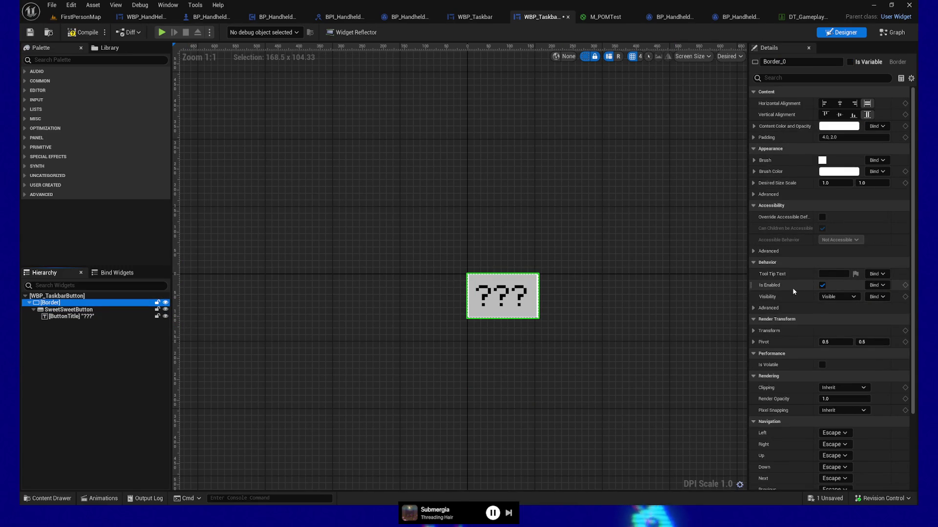
click(755, 160)
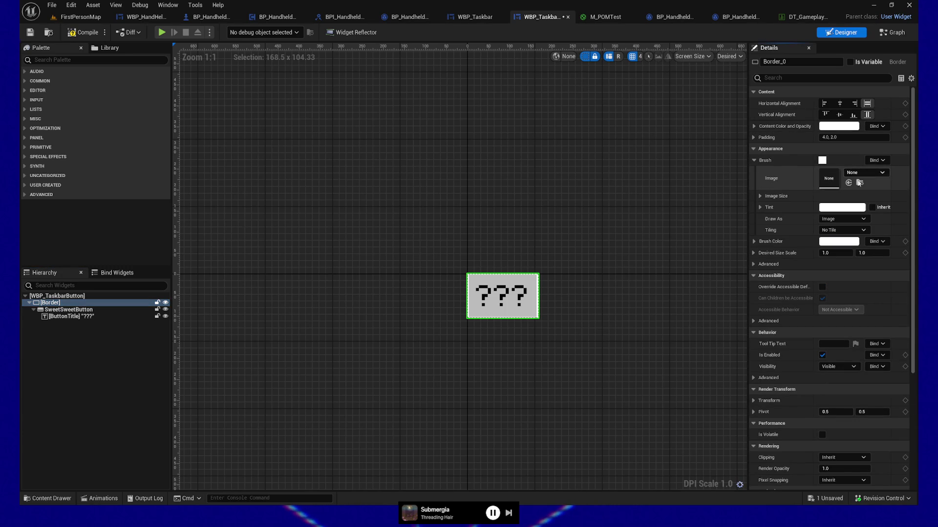
Assign the T_W95Border texture as the Border brush's Image
click(54, 499)
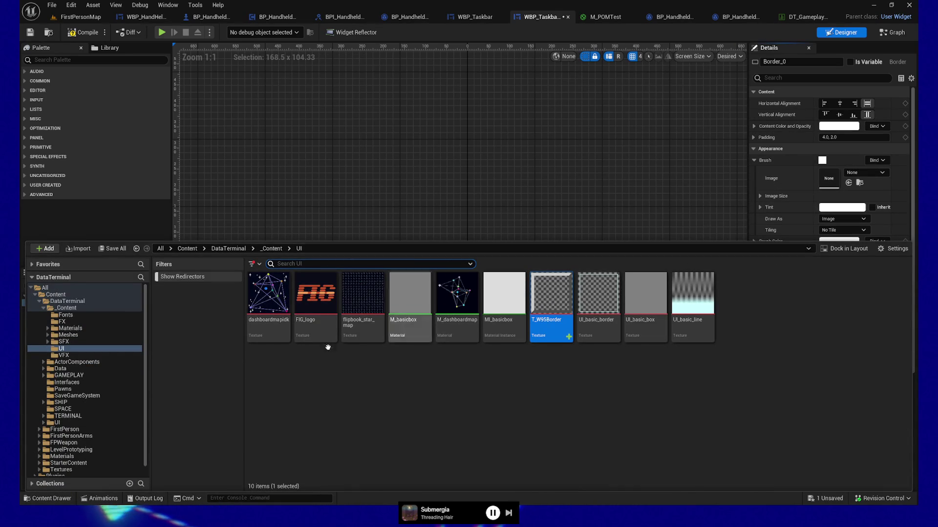
click(47, 498)
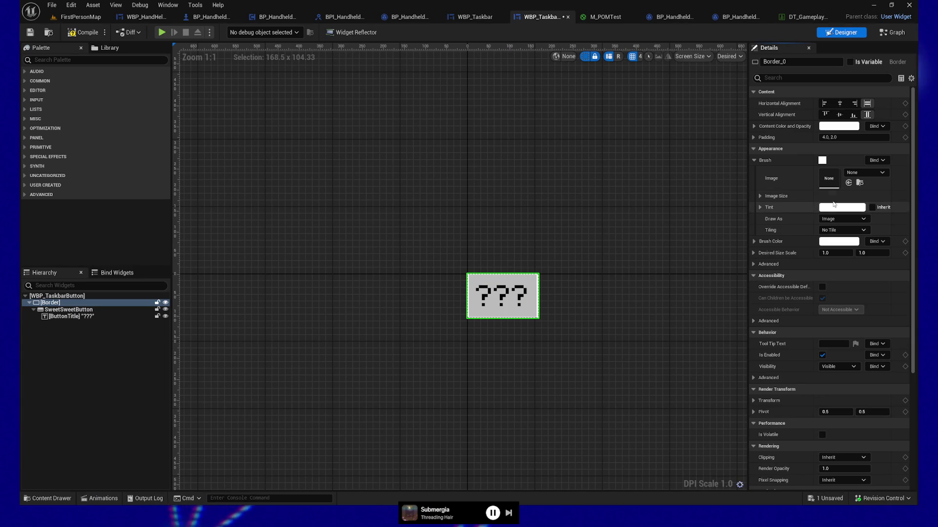
click(850, 183)
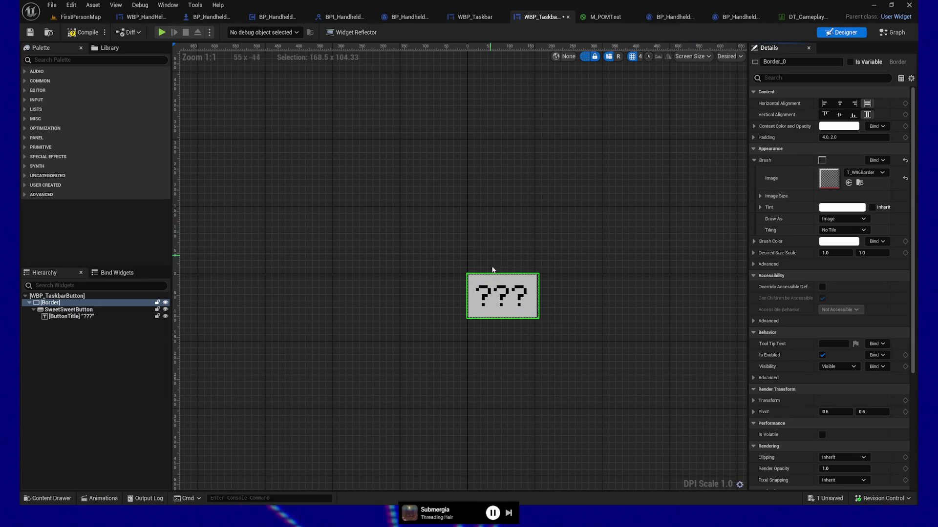
scroll(528, 344, up, 6)
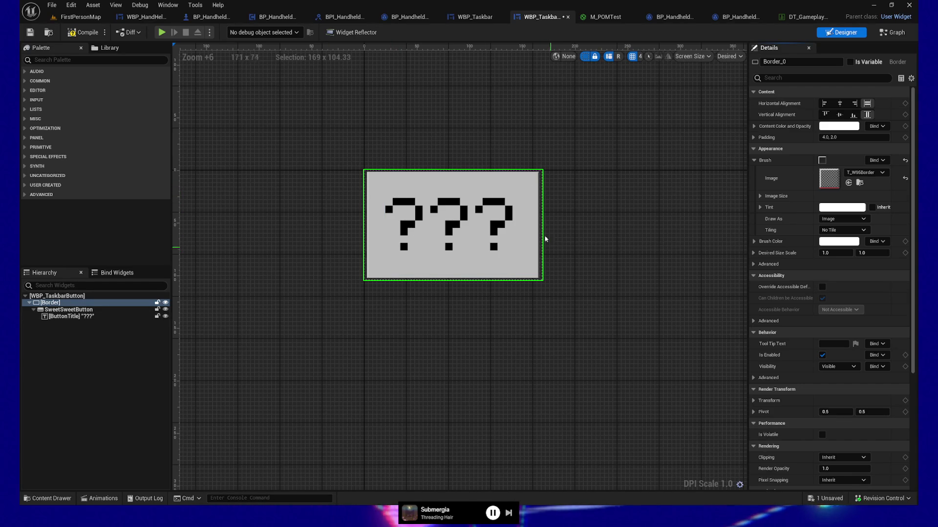
scroll(470, 215, up, 9)
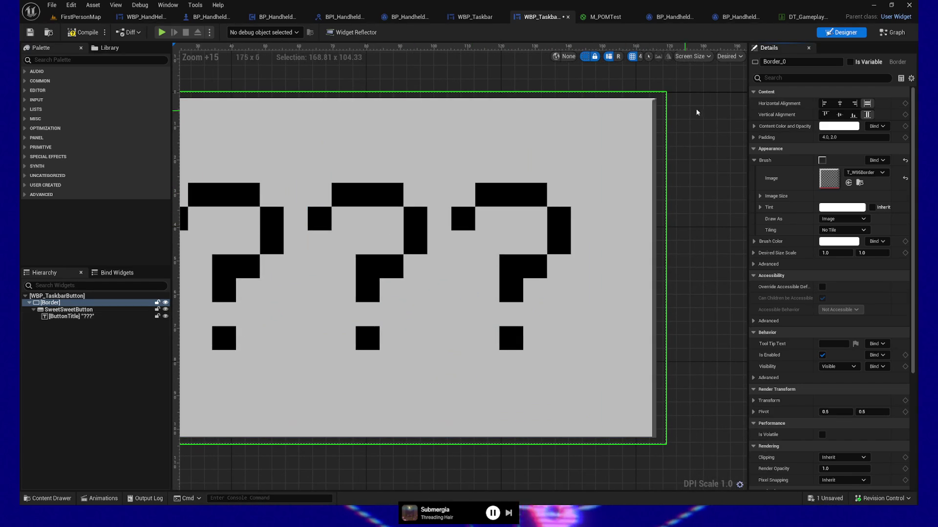
scroll(342, 251, down, 5)
scroll(337, 252, up, 1)
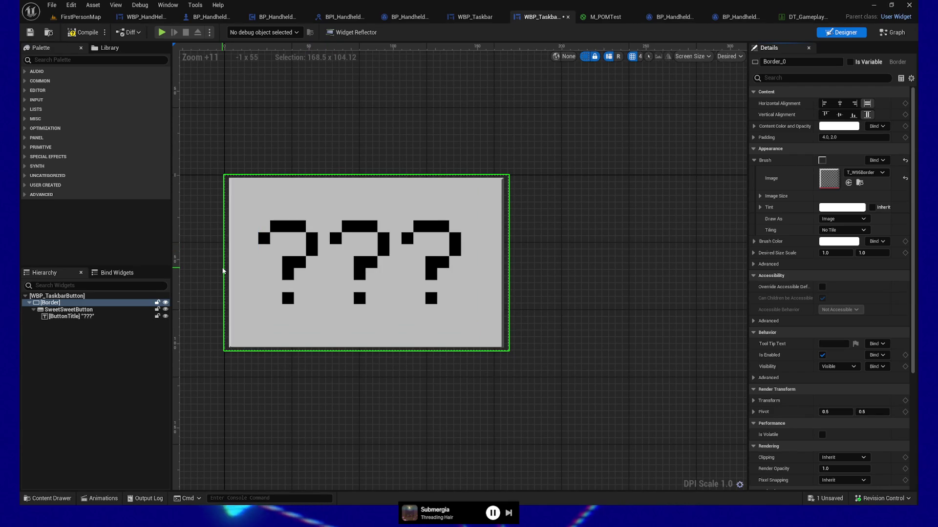
Reselect the Border and expand the brush's 300 × 300 Image Size and Draw As options
click(52, 303)
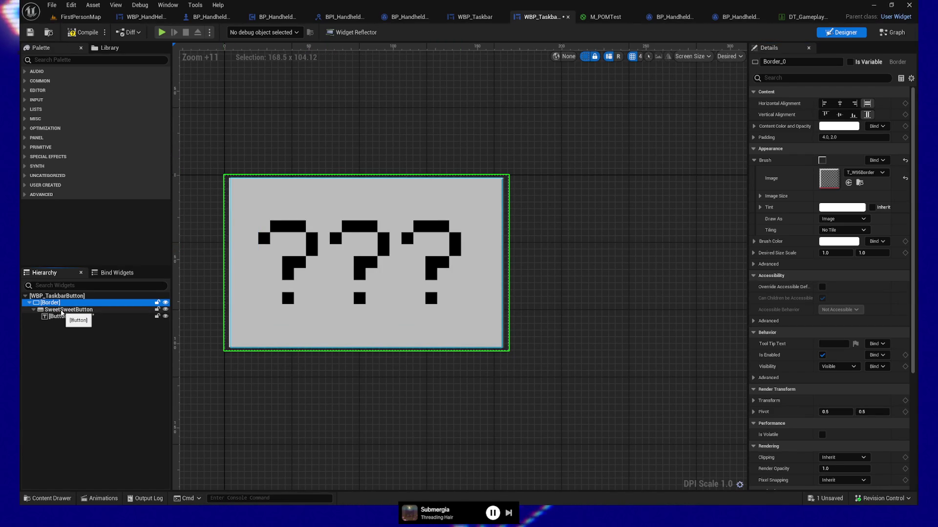
click(760, 197)
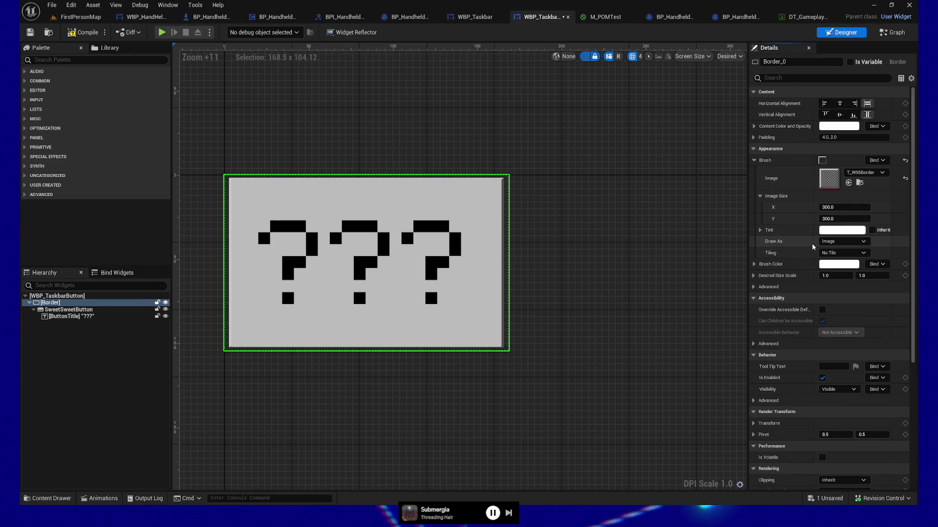
click(857, 243)
Draw the brush as Border and recenter the button in the designer canvas
click(850, 266)
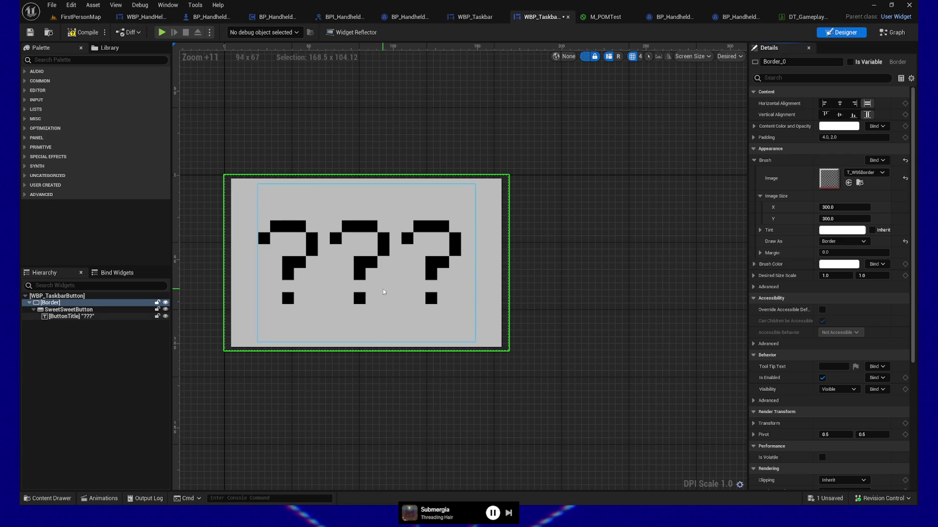
scroll(319, 301, up, 4)
scroll(324, 301, down, 2)
drag(351, 287, 468, 310)
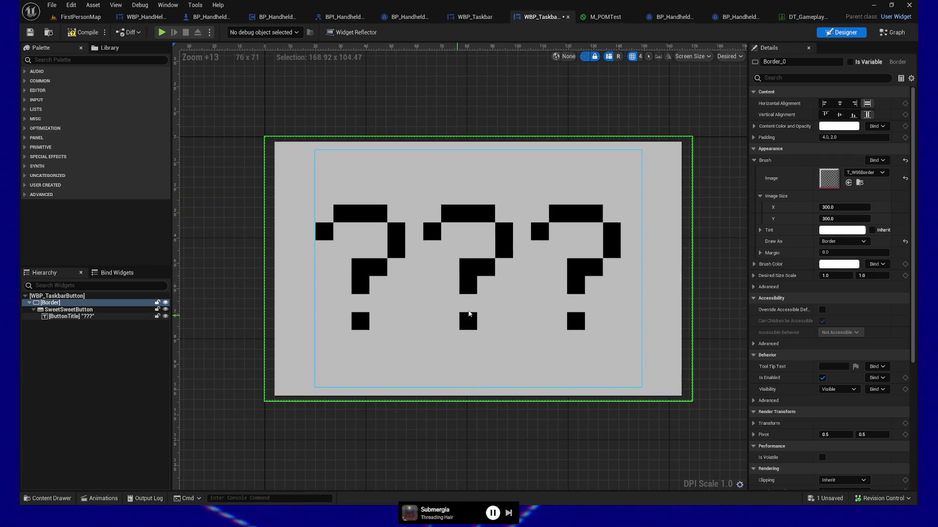
Adjust the brush's Left, Top, Right and Bottom margins until all four read 0.2
click(760, 253)
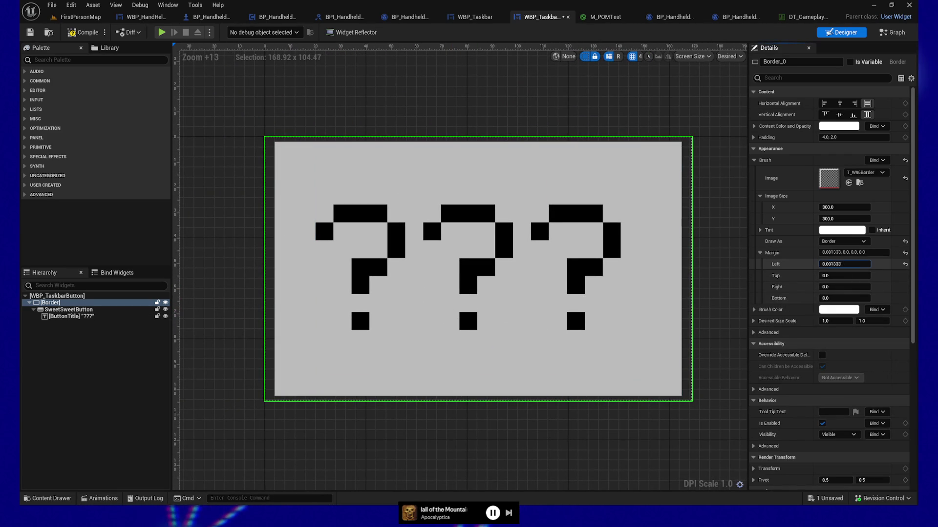
drag(837, 264, 838, 275)
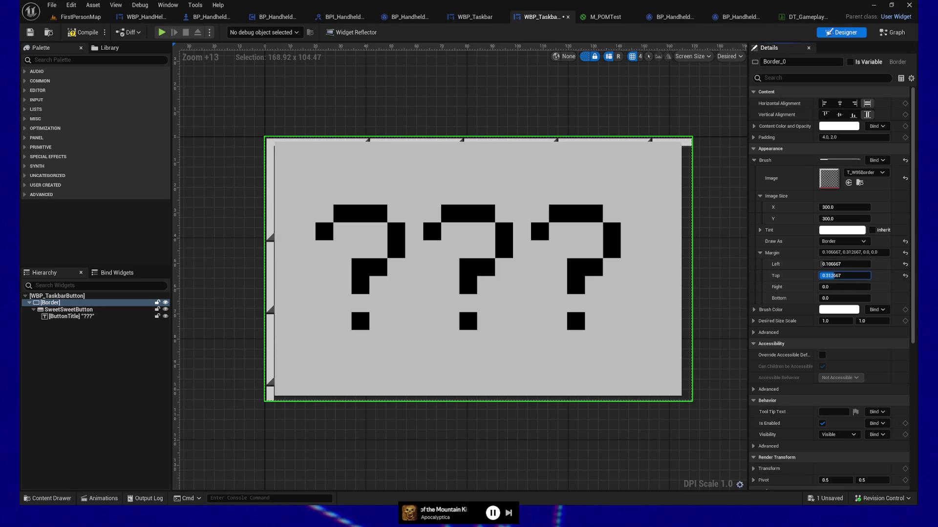
mouse_move(844, 276)
mouse_down()
mouse_move(852, 276)
mouse_move(840, 276)
mouse_up()
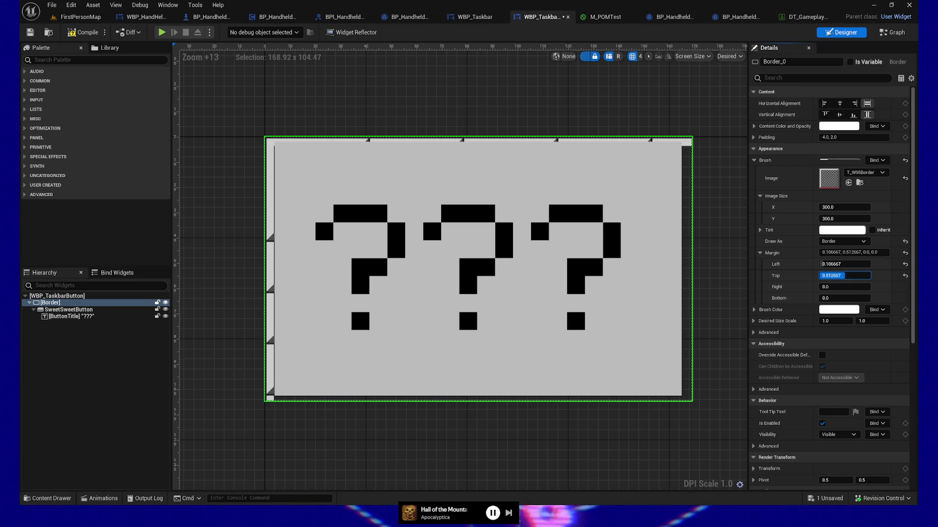
drag(843, 286, 849, 287)
text(0.102)
key(Tab)
text(0.062)
key(Return)
drag(844, 298, 850, 297)
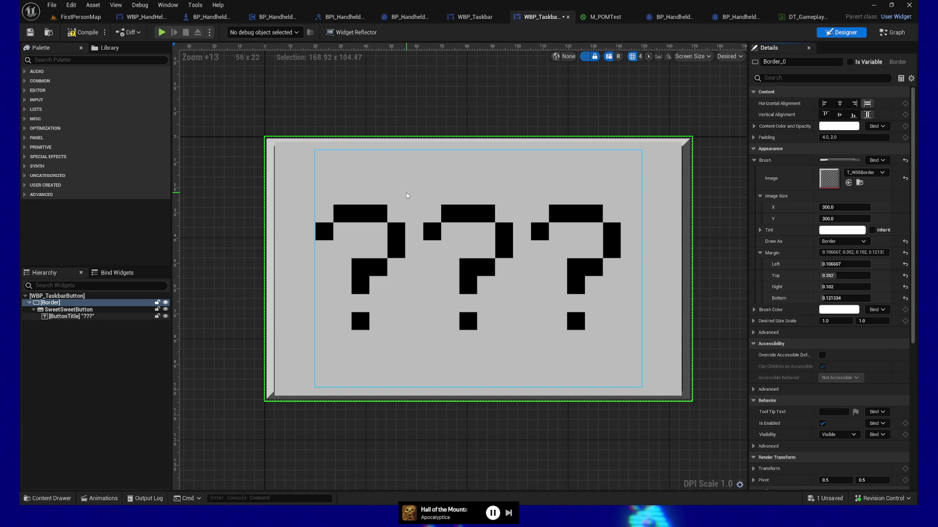
drag(844, 264, 845, 263)
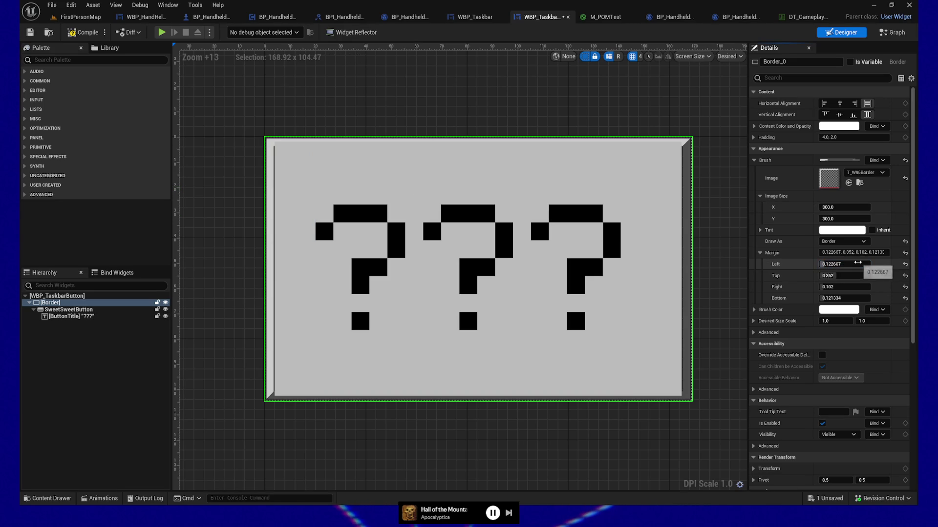
key(Tab)
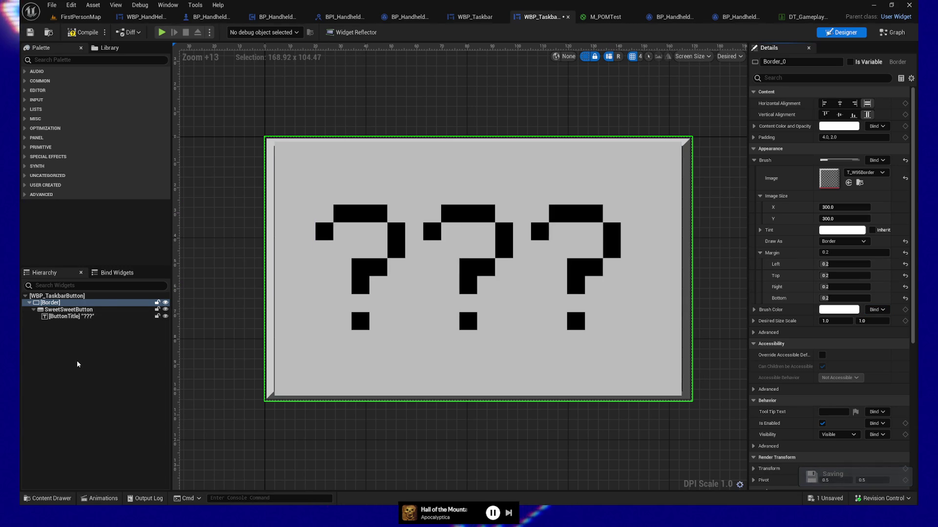
click(73, 310)
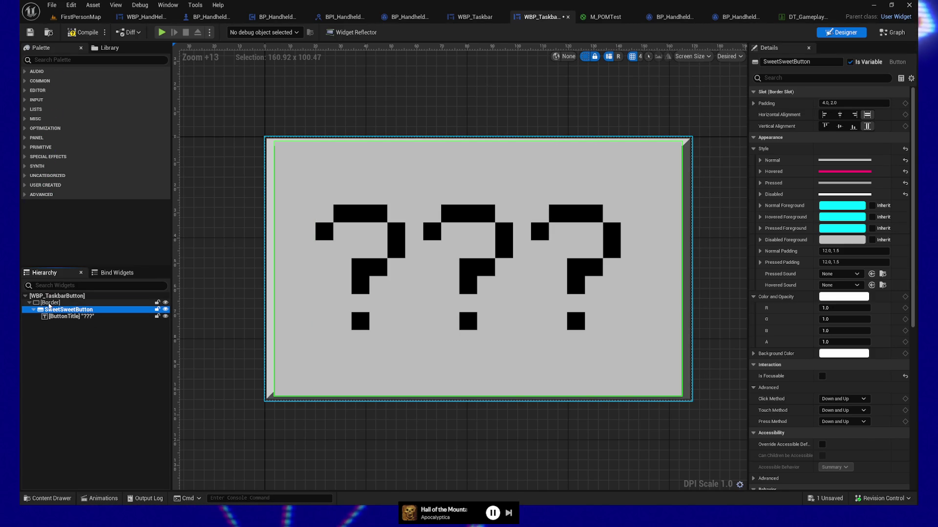
Select the outer border and then the button widget in the Hierarchy
click(49, 304)
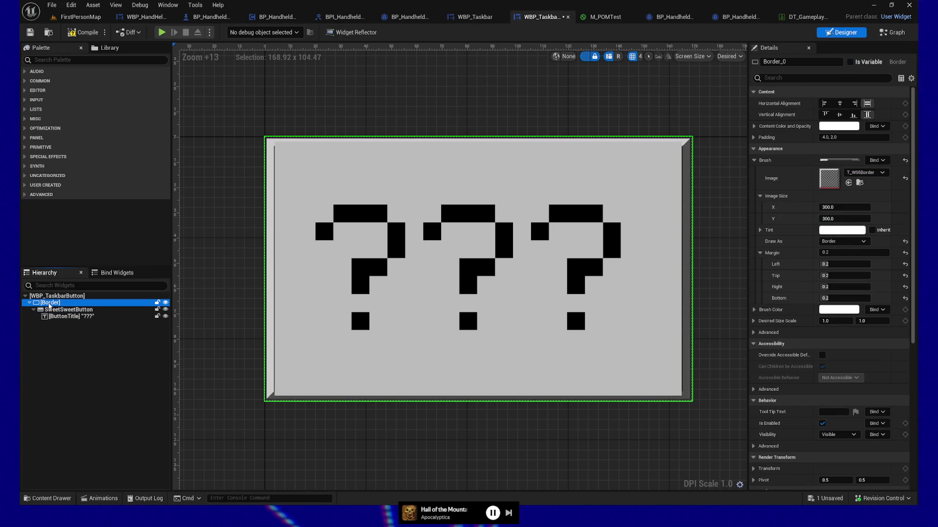
click(50, 311)
right_click(50, 311)
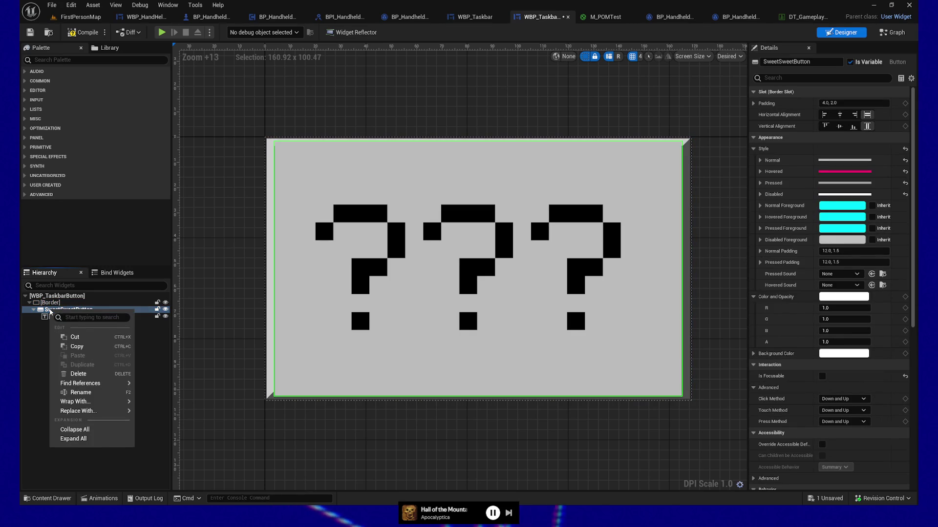
click(37, 371)
click(68, 310)
Filter the Palette to 'border' and try dragging a Border widget into the button
click(70, 59)
text(border)
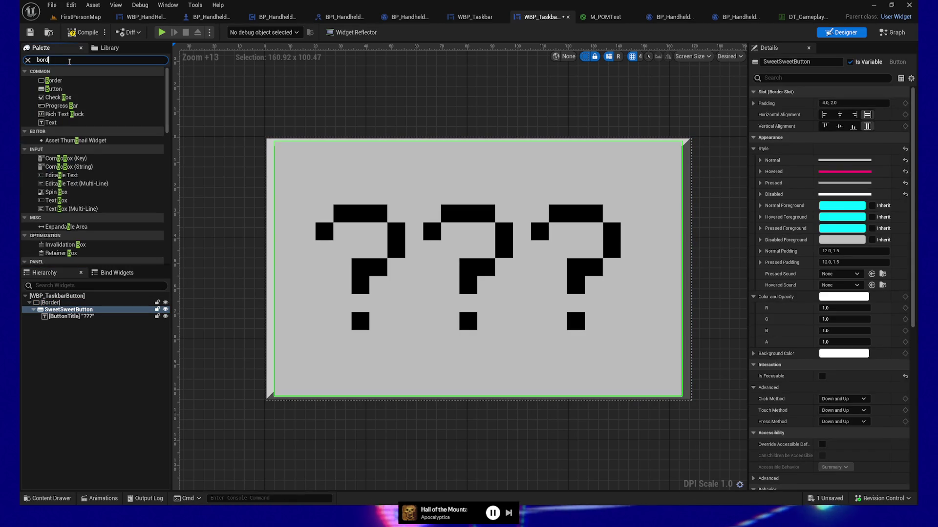
drag(58, 265, 66, 323)
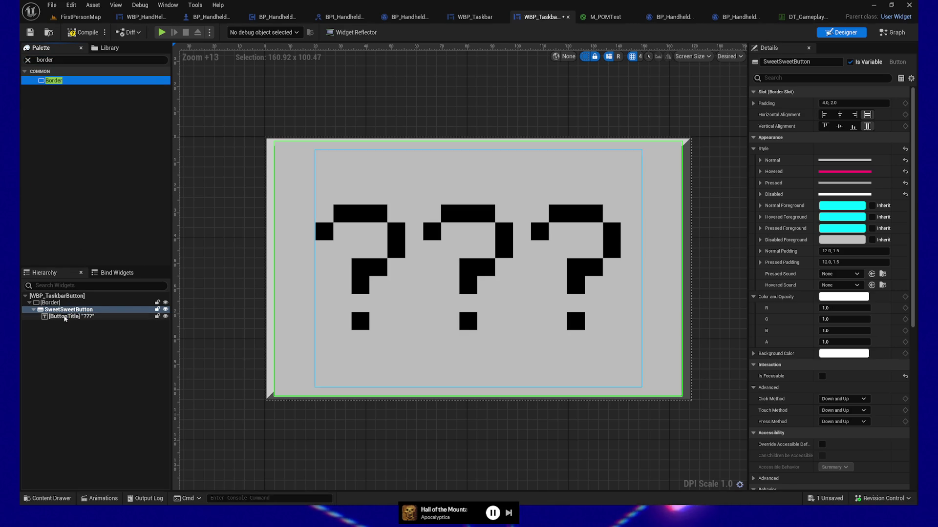
click(64, 312)
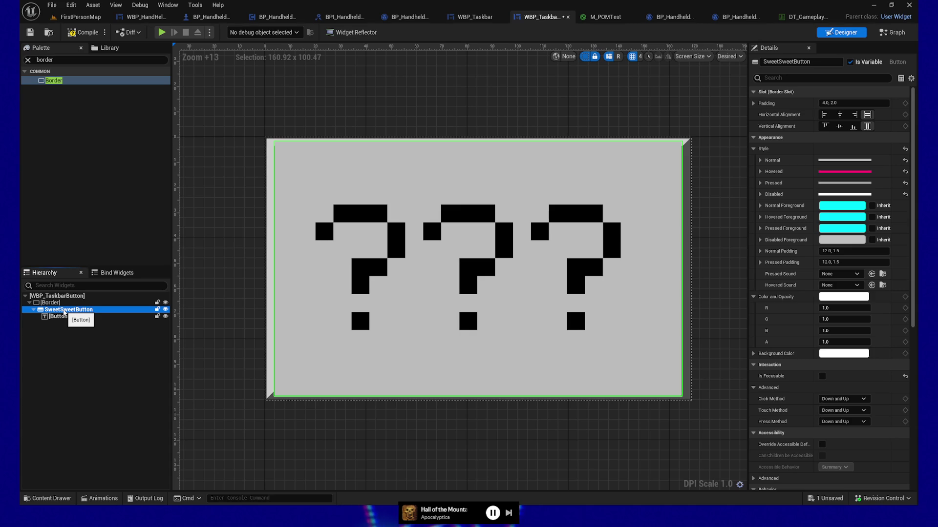
scroll(801, 318, down, 5)
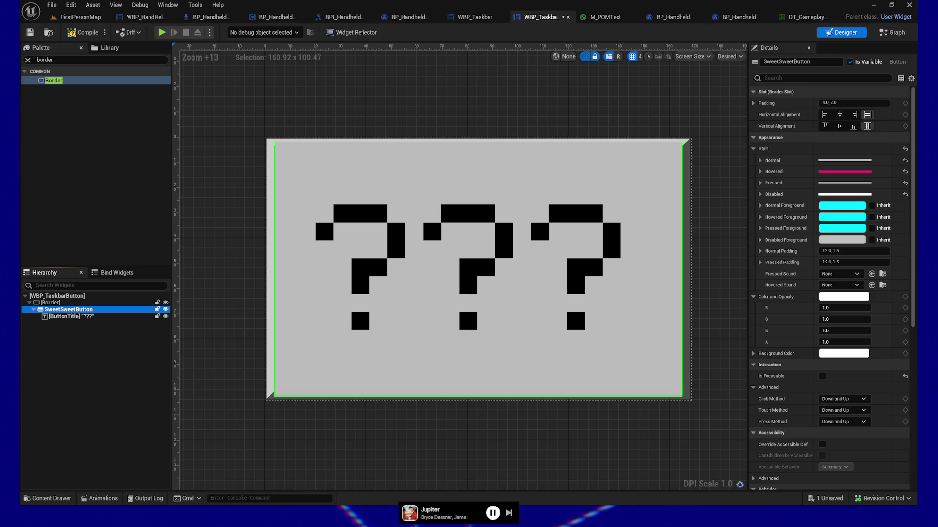
click(61, 317)
Wrap the ButtonTitle text in a new Border
right_click(62, 317)
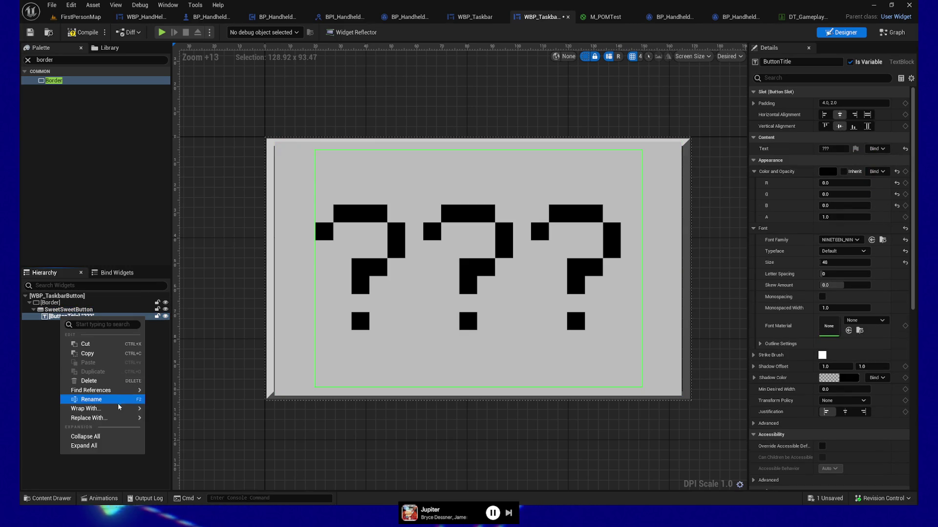
mouse_move(116, 412)
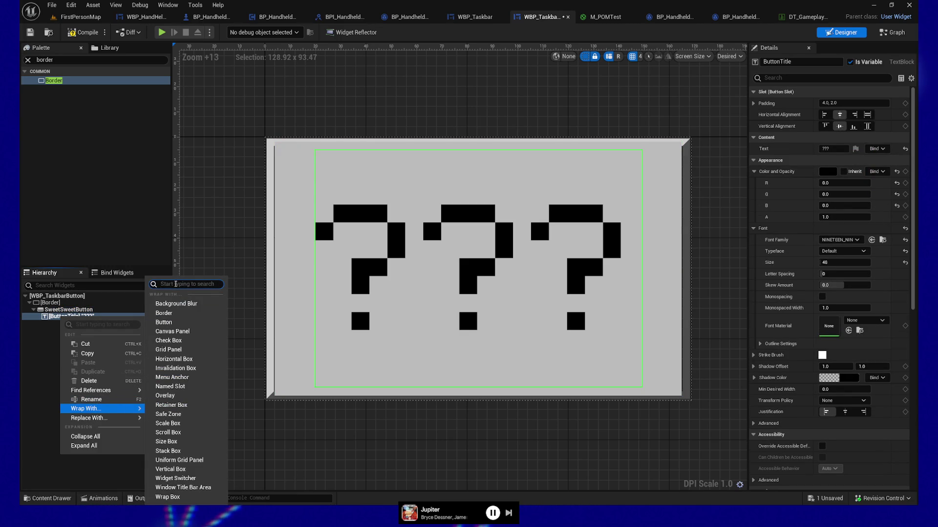
text(border)
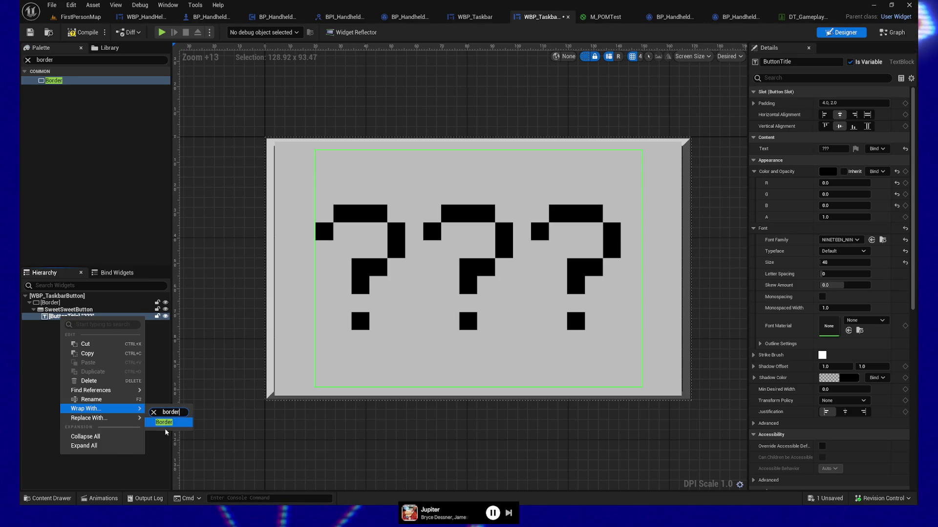
click(165, 423)
Replace the outer Border with its child and give the inner border the T_W95Border texture
click(53, 303)
right_click(55, 303)
mouse_move(88, 404)
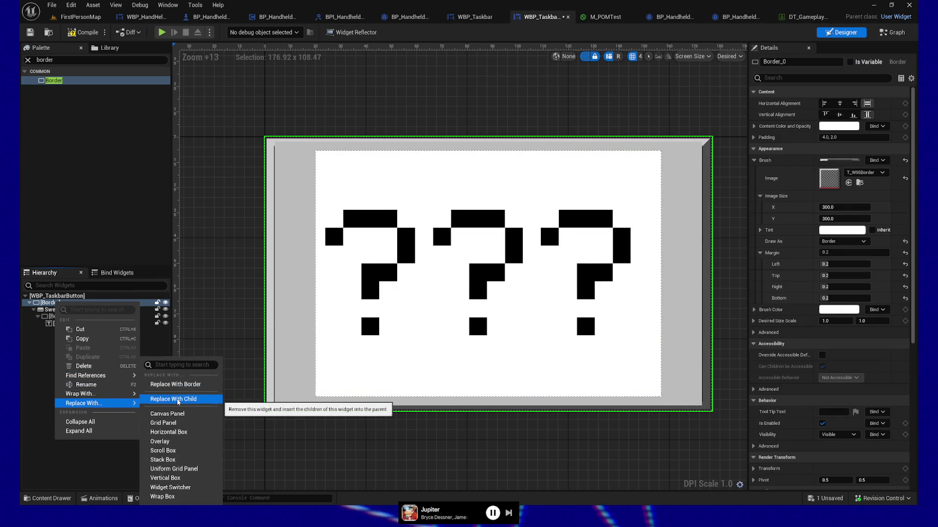
click(168, 398)
click(56, 310)
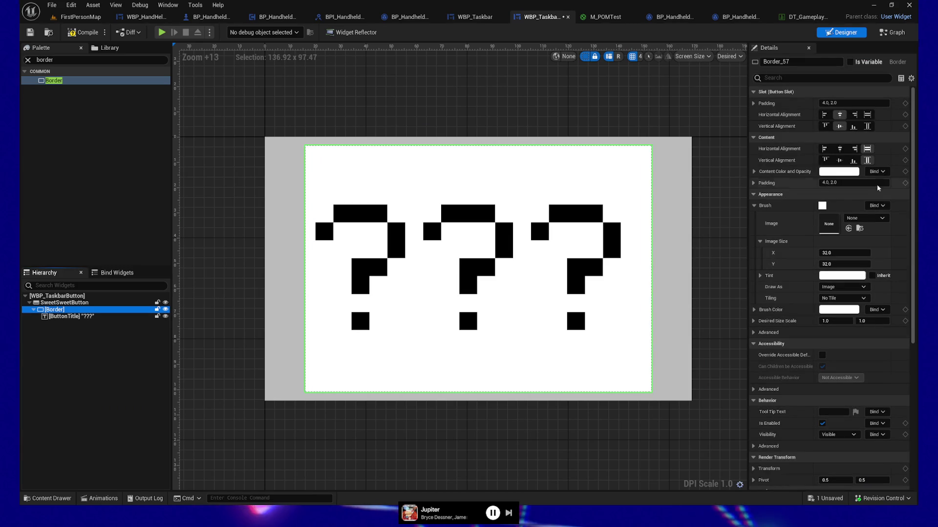
click(848, 228)
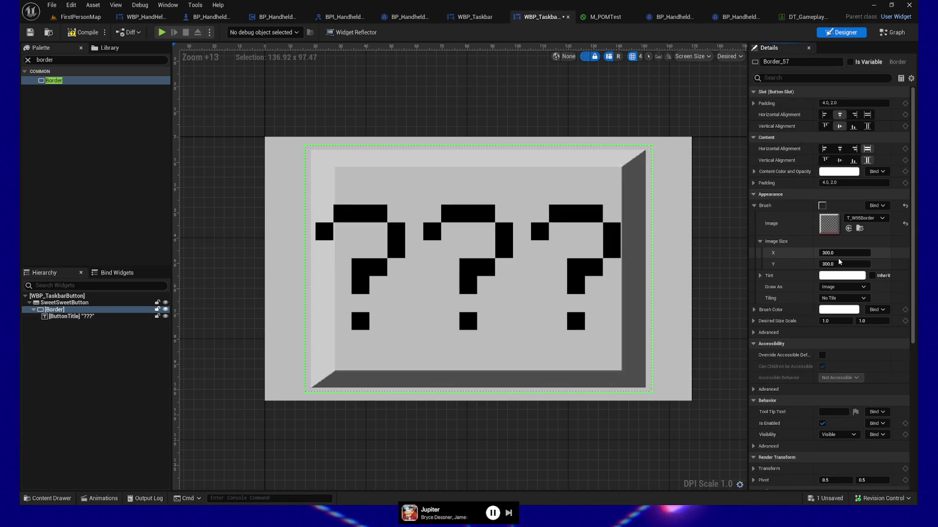
Set the inner border to Fill horizontally and vertically with content padding 0
click(867, 114)
click(866, 126)
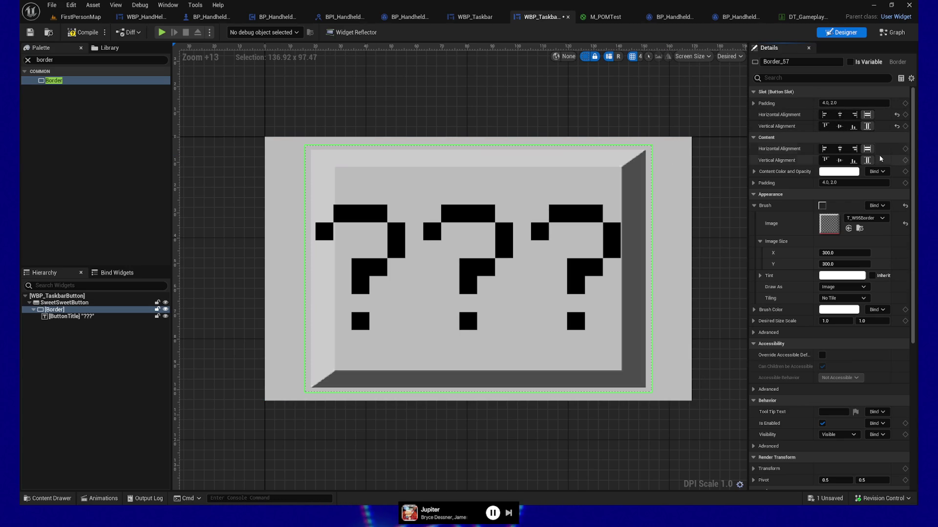
click(869, 182)
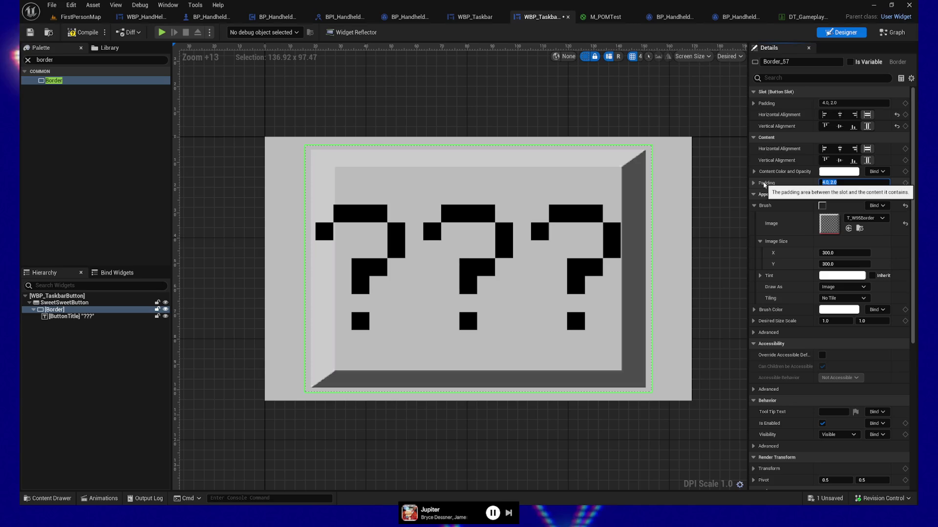
text(0)
key(Return)
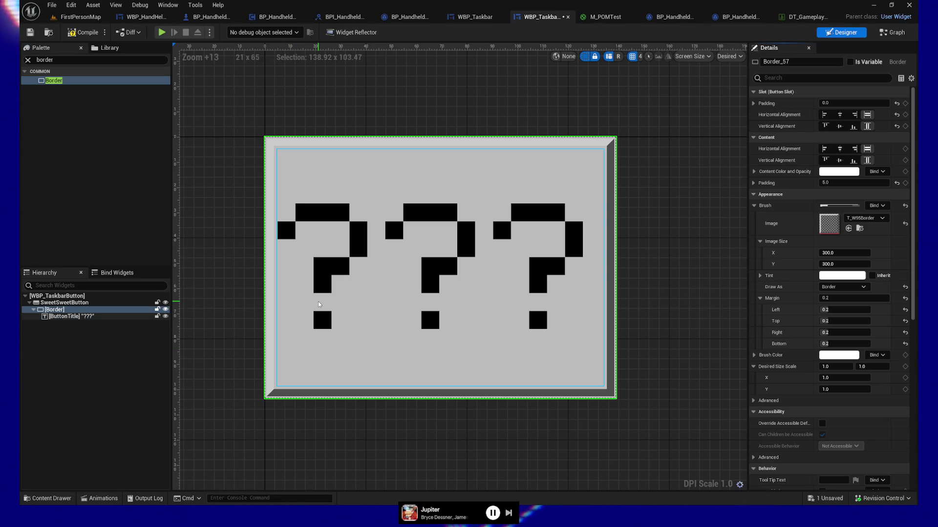
Save the blueprint and set the [Border] content padding to 10.0
click(30, 32)
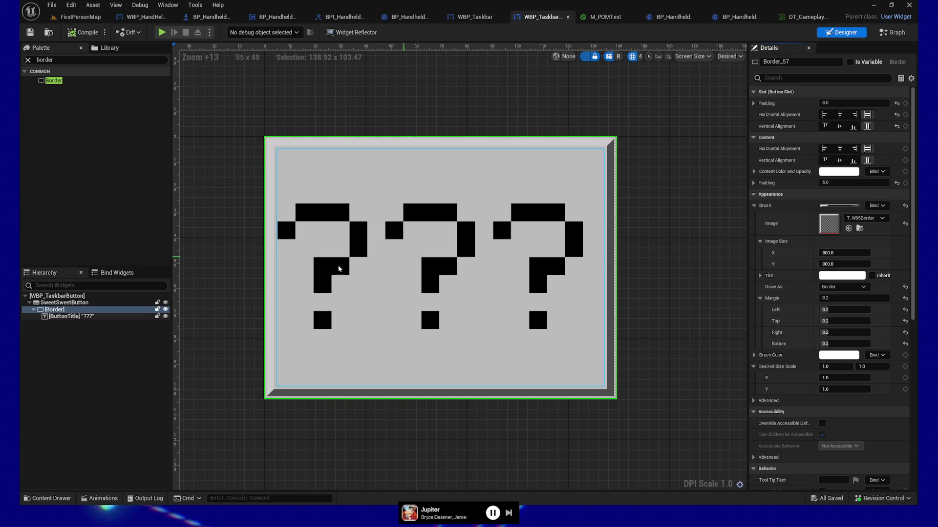
click(54, 310)
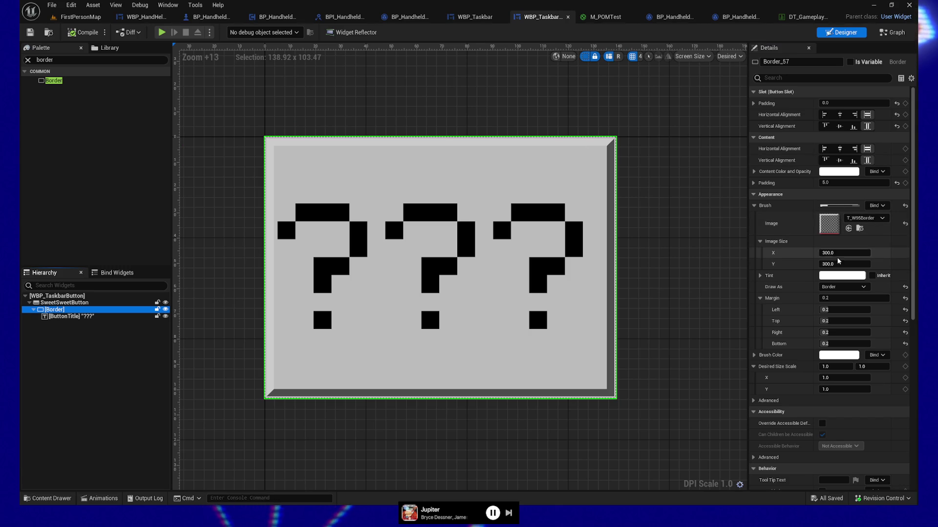
click(848, 182)
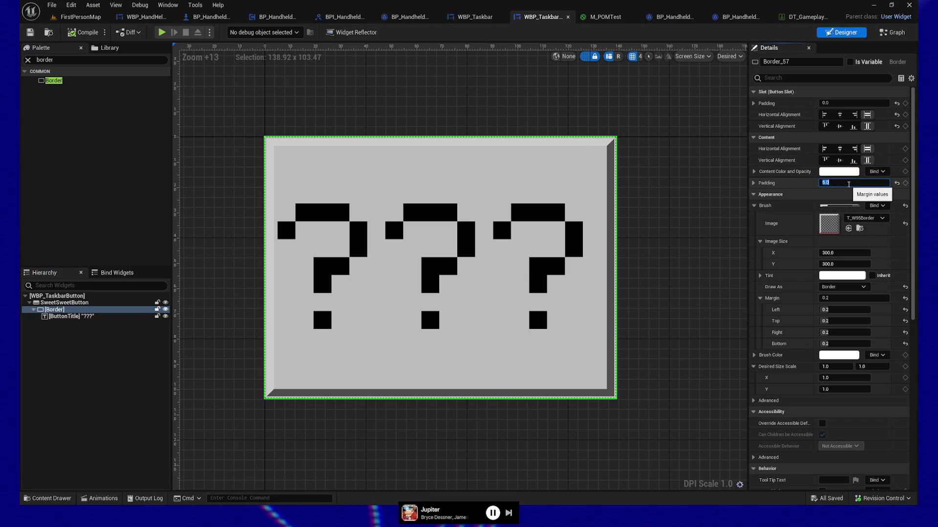
text(10)
key(Return)
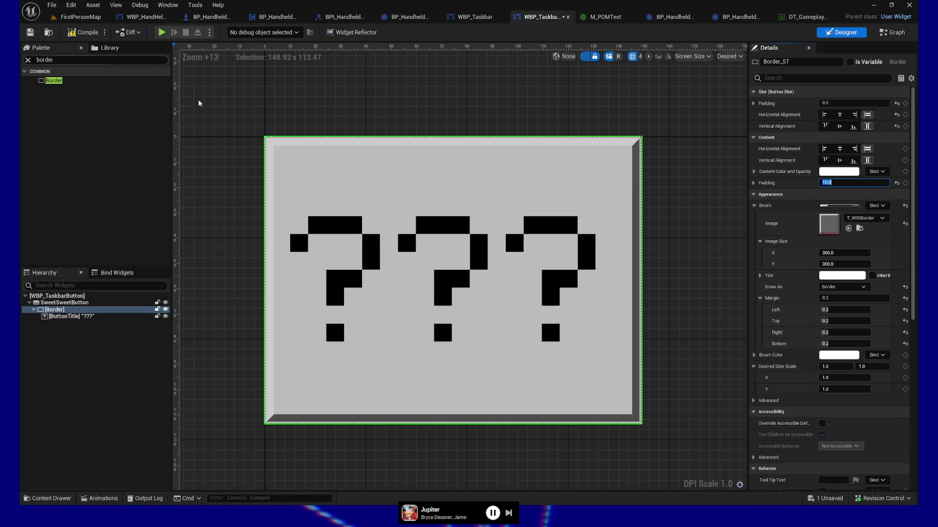
click(130, 317)
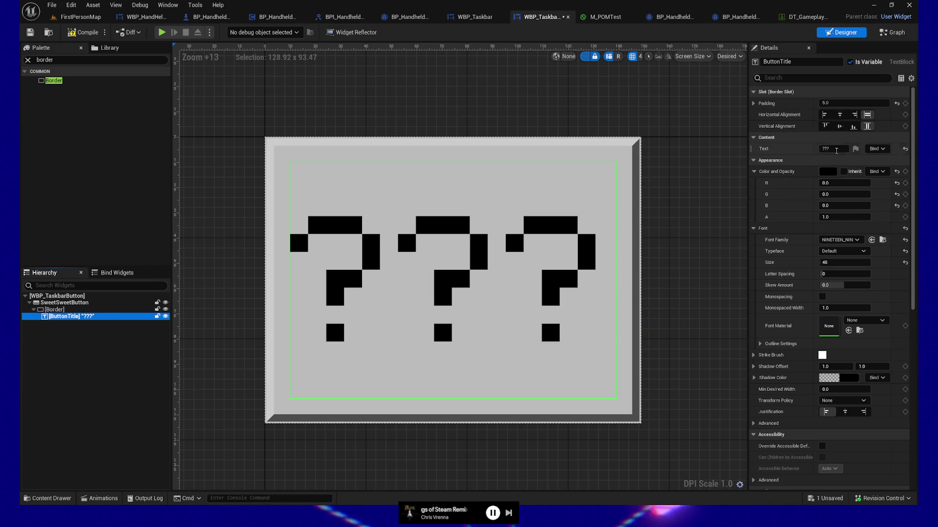
Try other ButtonTitle alignments, then set both horizontal and vertical alignment back to Fill
click(838, 148)
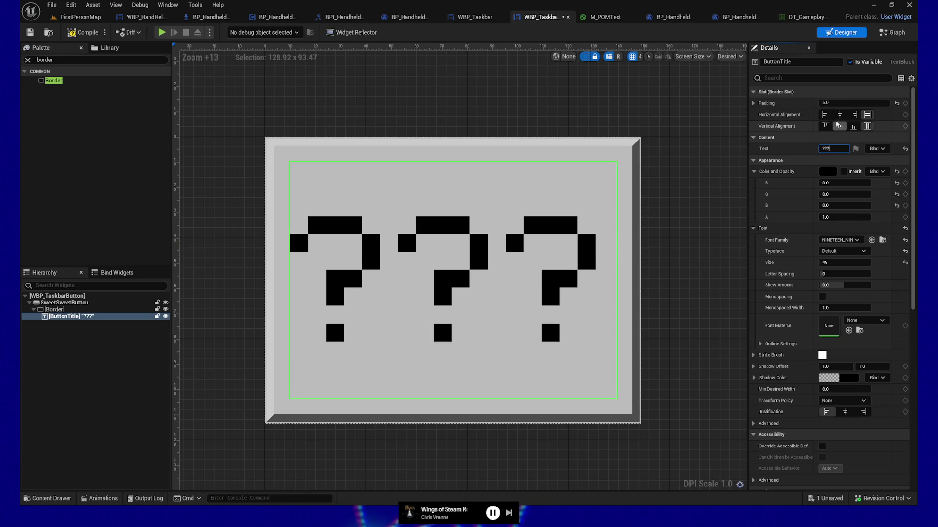
click(841, 115)
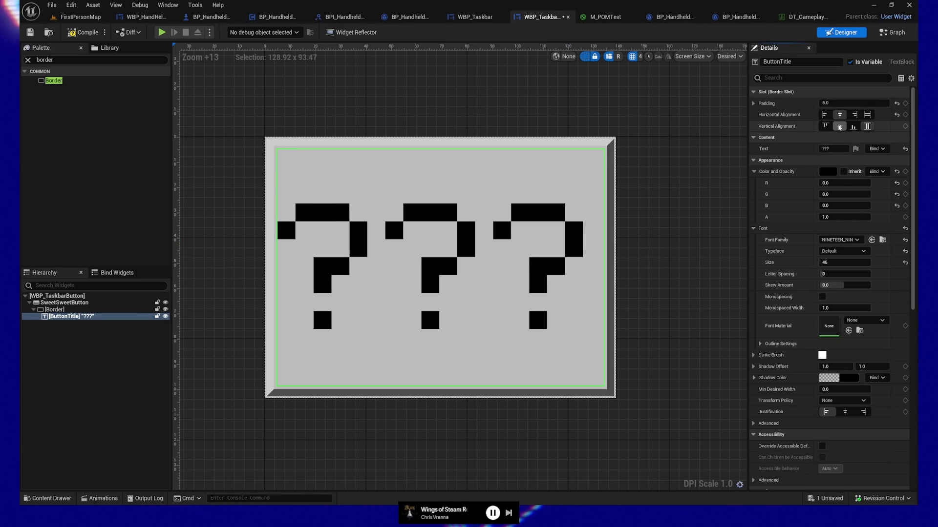
click(867, 114)
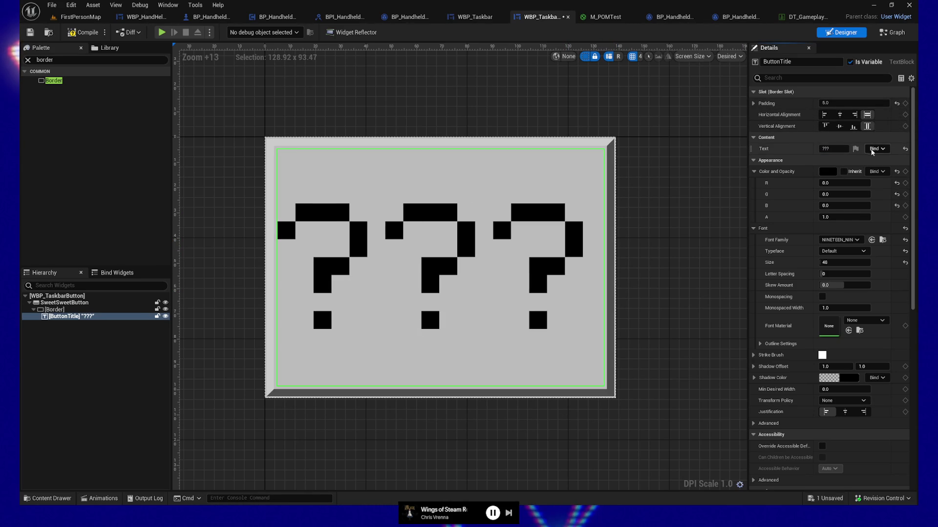
click(840, 126)
click(854, 114)
click(866, 115)
click(866, 126)
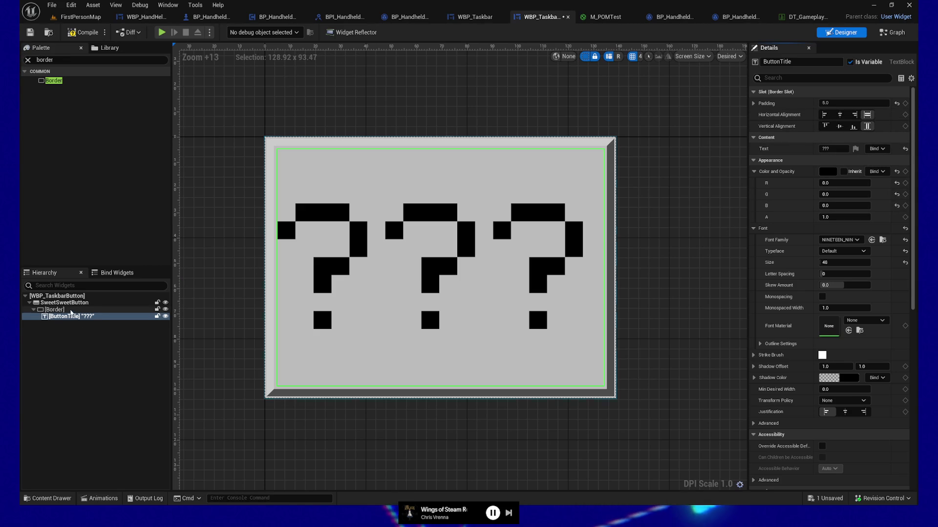
Select the [Border] widget and inspect its content colour settings
click(57, 310)
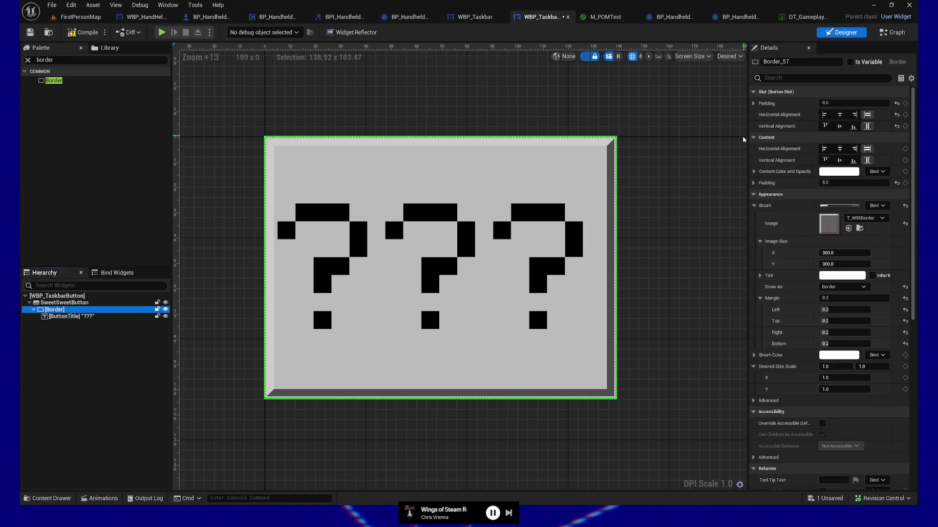
click(754, 172)
click(754, 171)
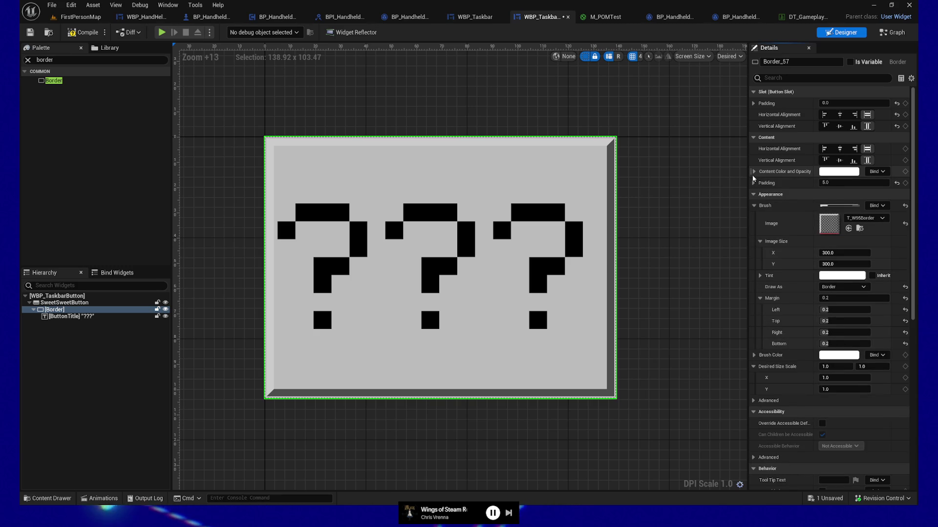
Compile the widget, test the taskbar buttons in a Play preview, and quit back to the editor
click(79, 33)
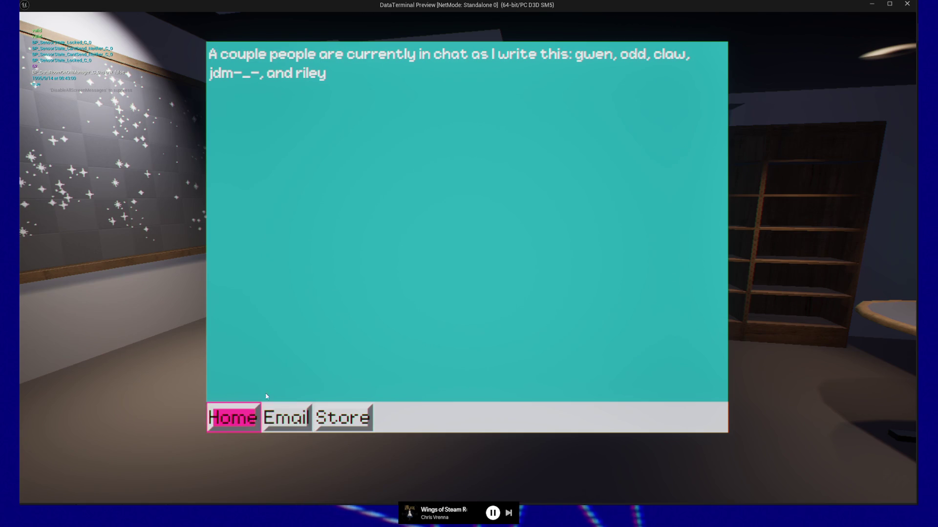
key(Escape)
key(Escape)
click(450, 411)
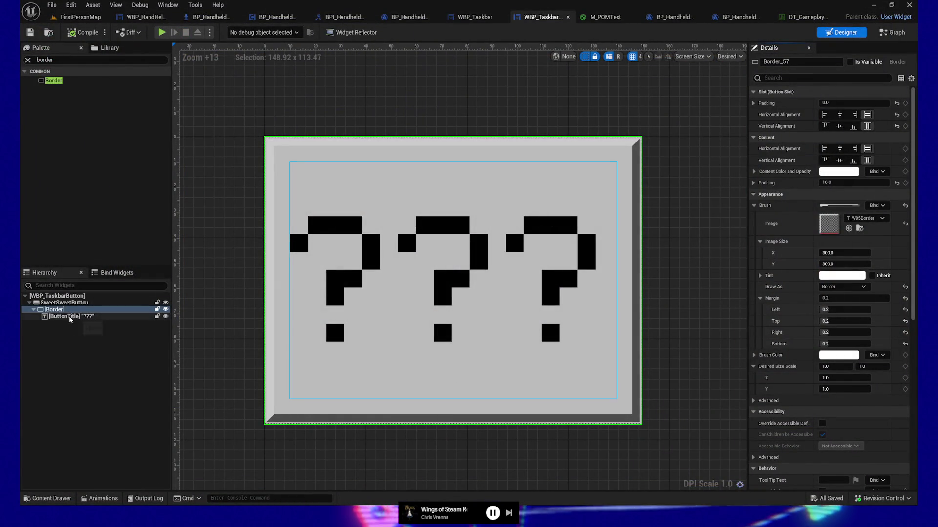
Set the Border's content padding to 50, save, and launch a Play preview
click(71, 316)
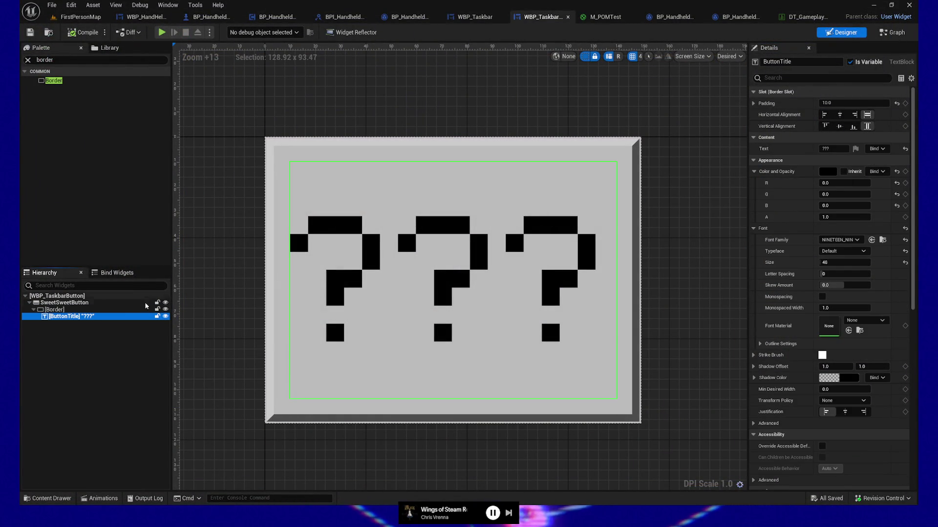
click(65, 310)
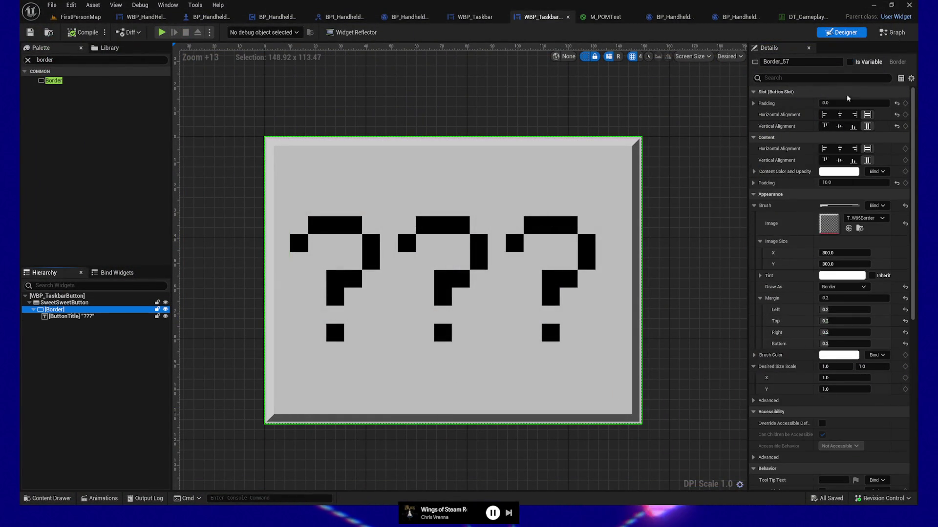
click(838, 182)
key(Return)
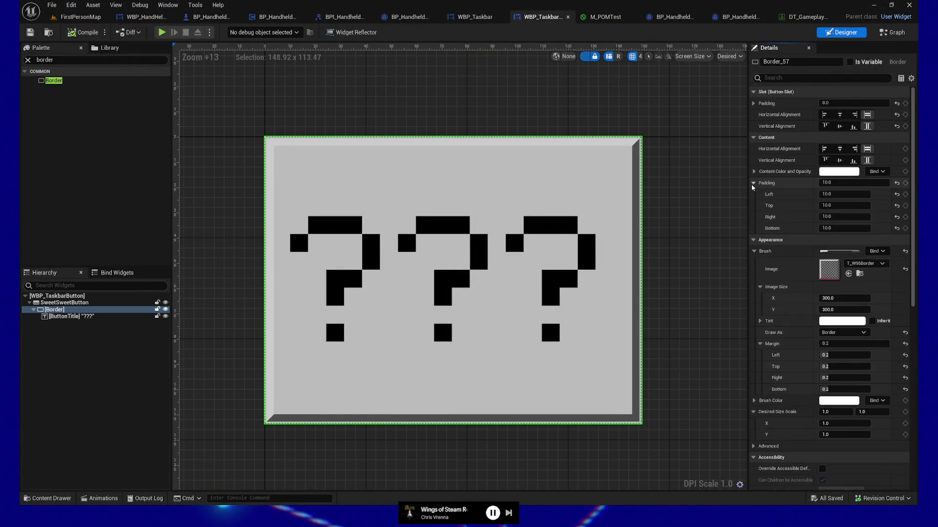
click(854, 182)
text(50)
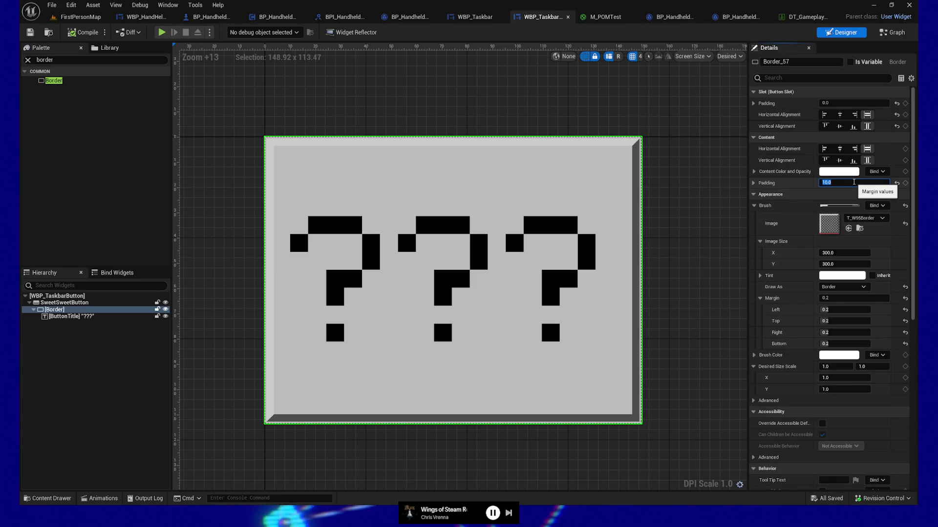
key(Return)
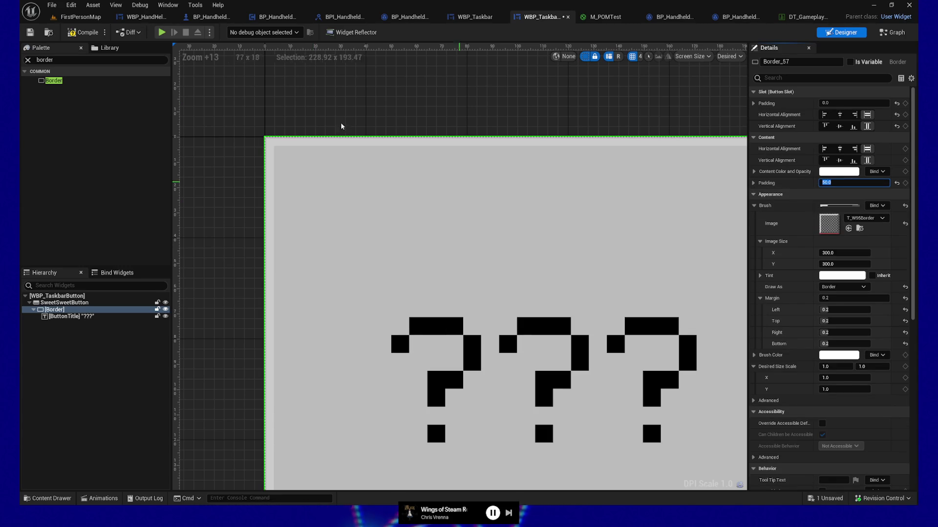
click(29, 32)
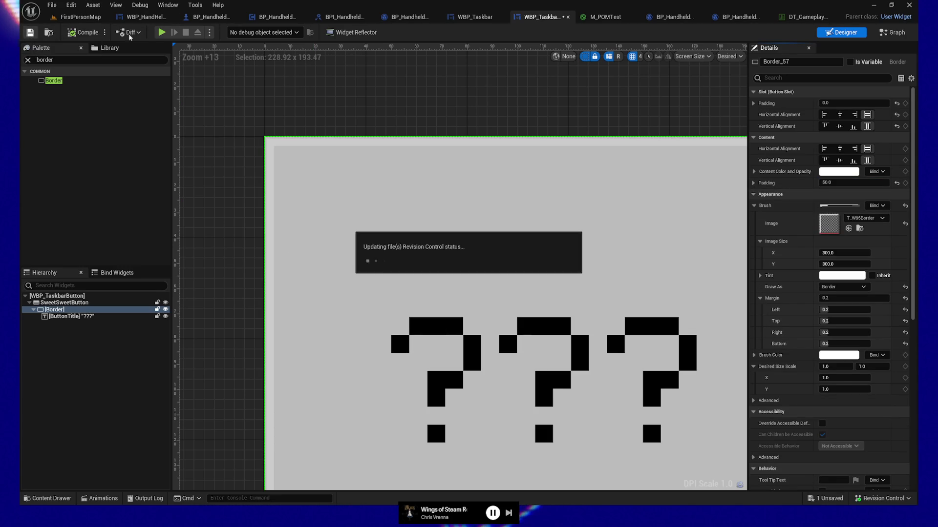
click(162, 32)
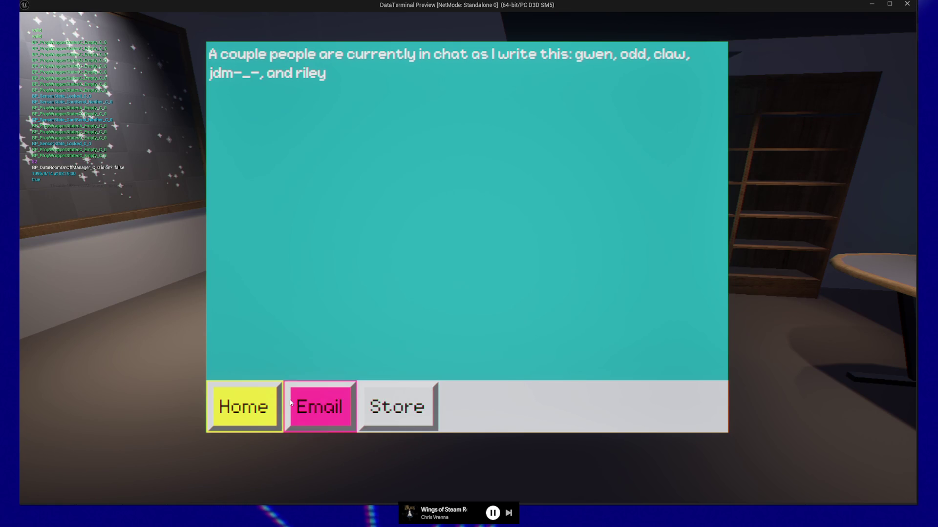
Click the enlarged Home taskbar button in the preview, then pause and quit to the editor
click(256, 400)
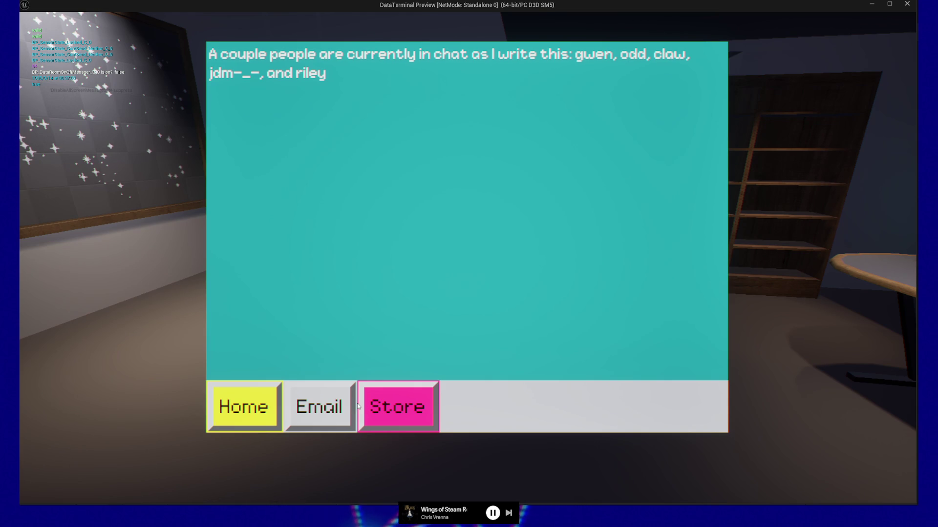
key(Escape)
key(Escape)
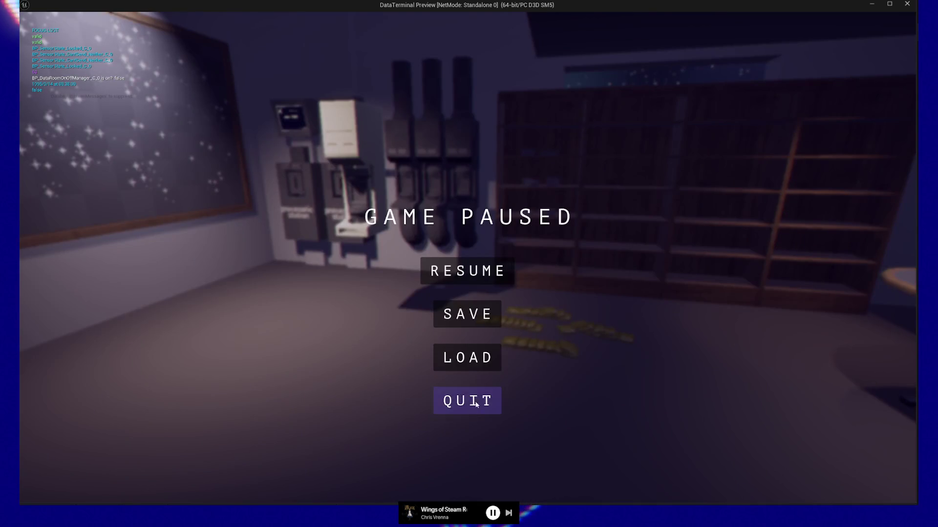
click(476, 405)
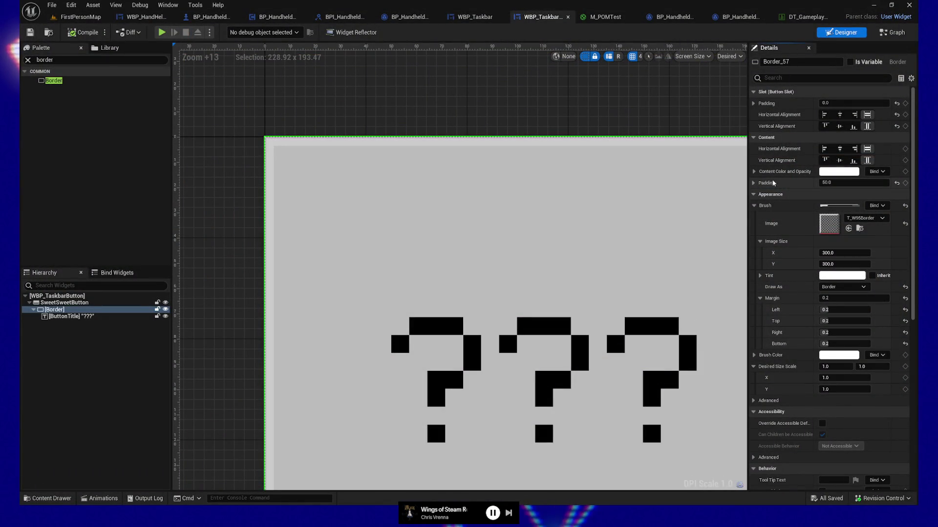
Set the Border content padding to 50 horizontal, 10 vertical
click(753, 183)
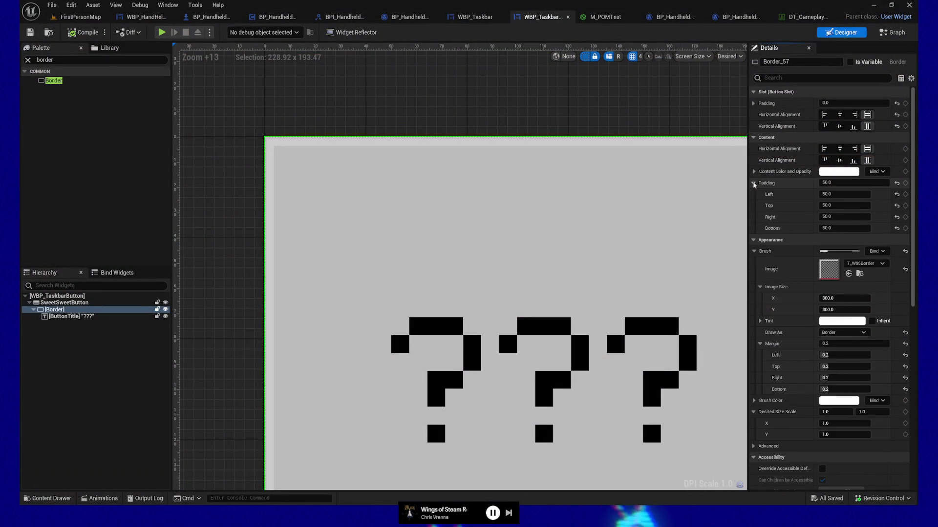
click(754, 183)
click(820, 181)
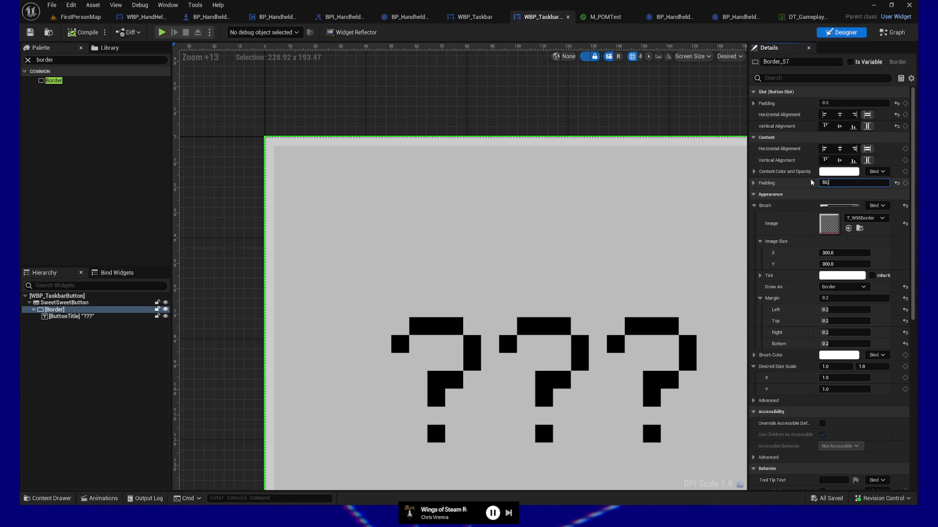
text(.0, 10.0)
key(Return)
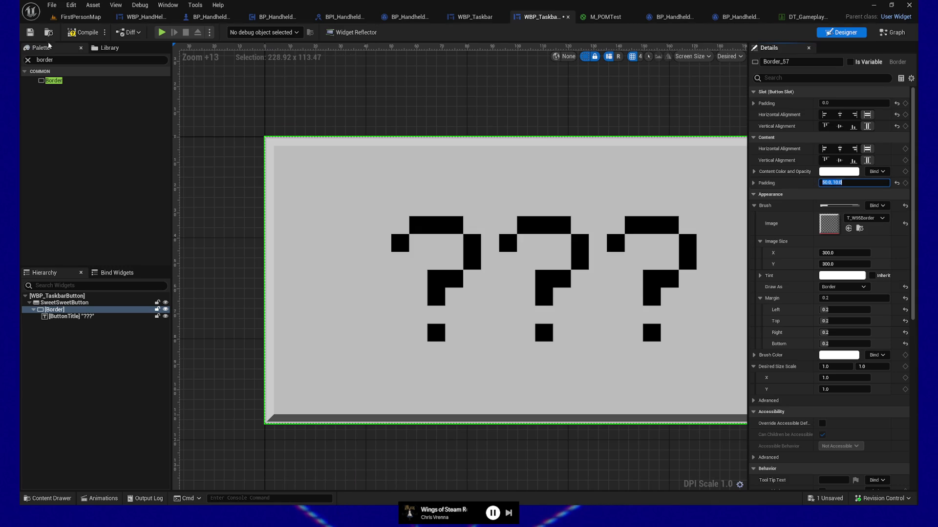
Play the game, move focus left and right across the taskbar buttons, then quit the preview
click(162, 33)
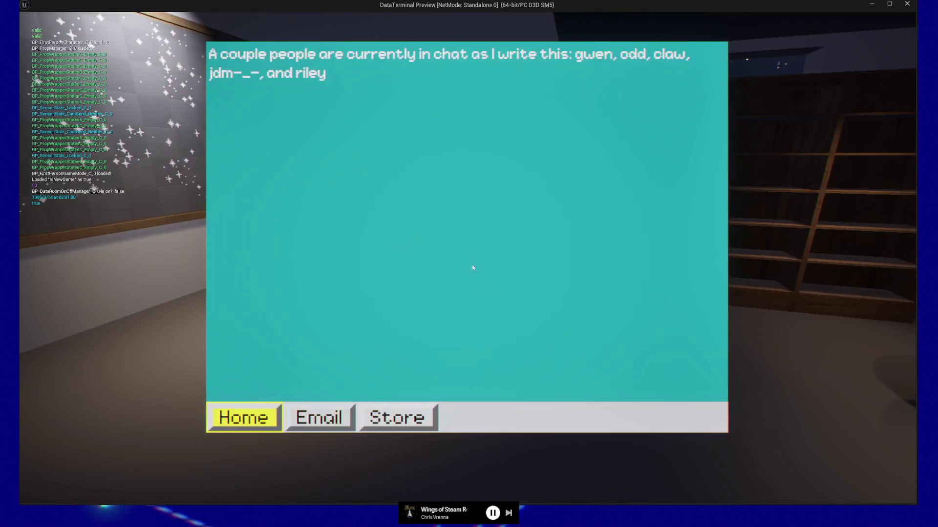
key(Left)
key(Right)
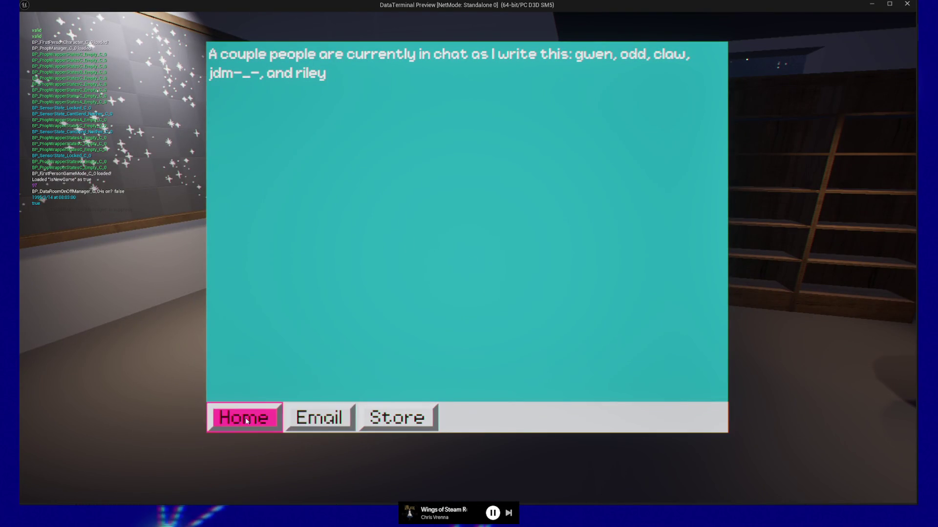
key(Right)
key(Left)
key(Left)
key(Left)
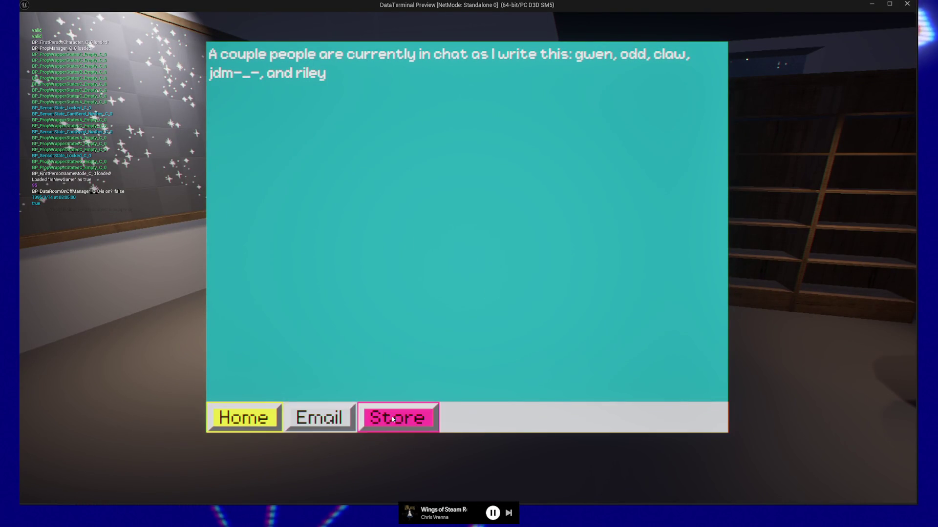
key(Right)
key(Right)
key(Left)
key(Left)
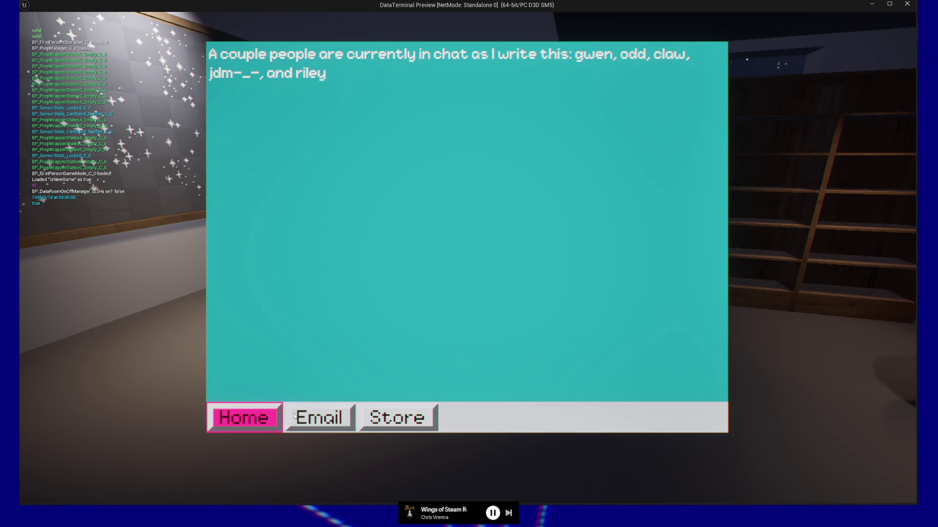
key(Left)
key(Left)
key(Left)
key(Right)
key(Right)
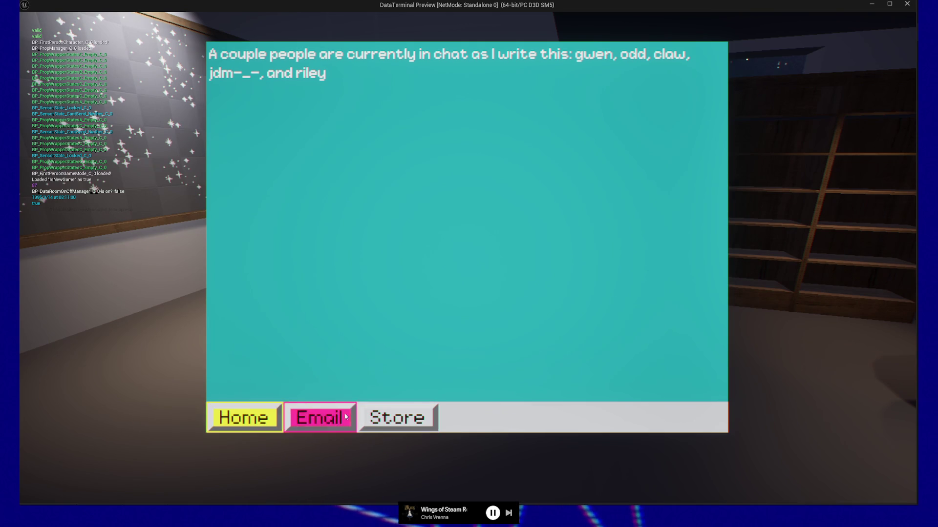
key(Escape)
key(Escape)
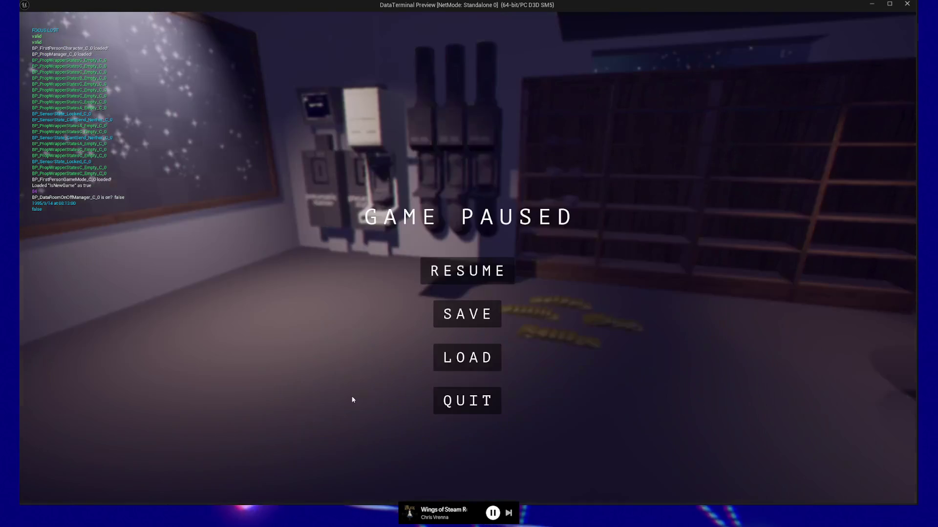
click(467, 400)
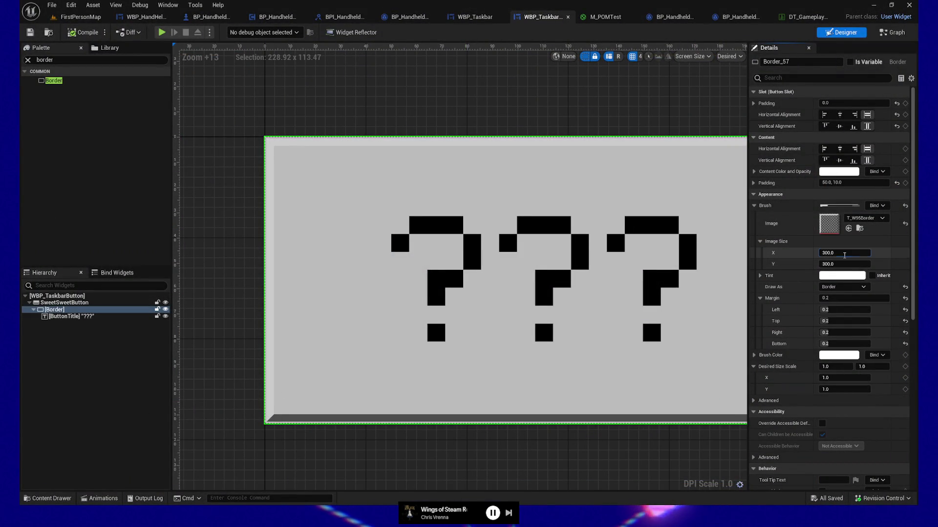
Set the border brush image width to 30
click(844, 254)
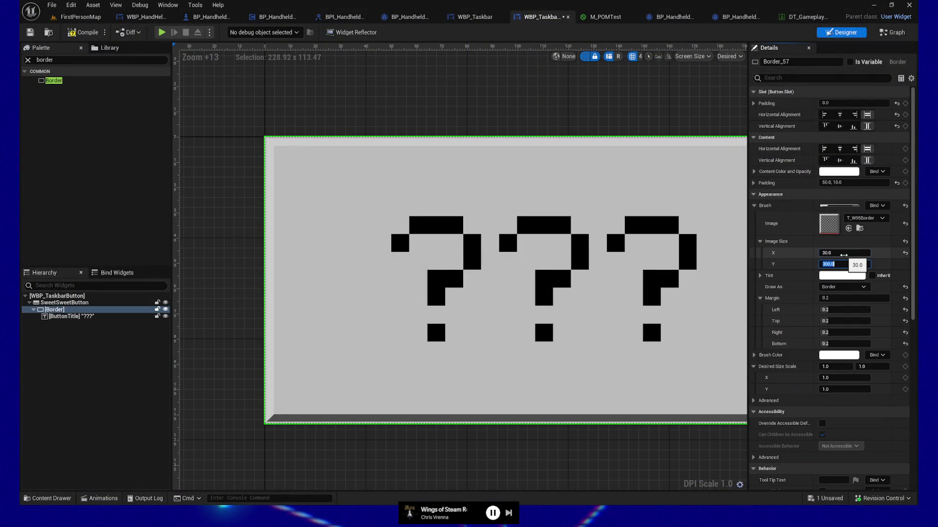
text(30)
key(Return)
Compile and preview the game, quit, then undo to restore the border image size to 300
click(72, 36)
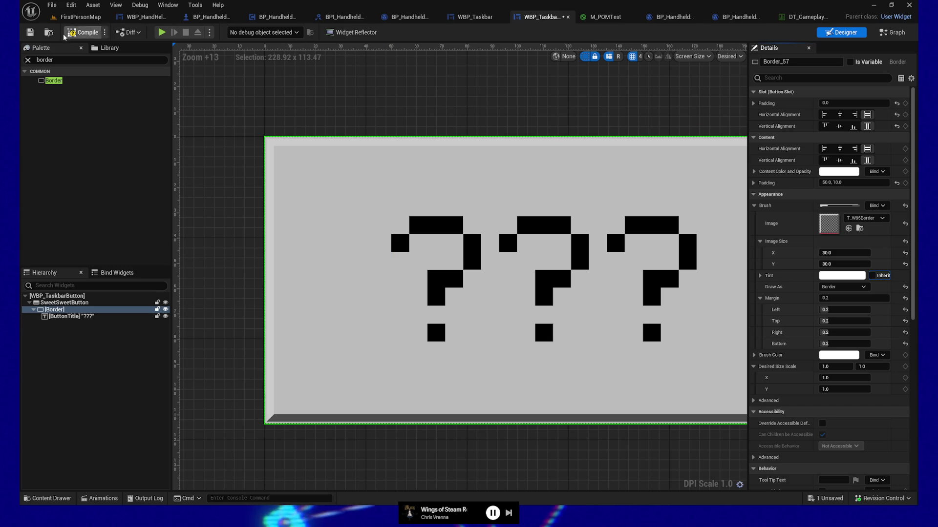
click(163, 32)
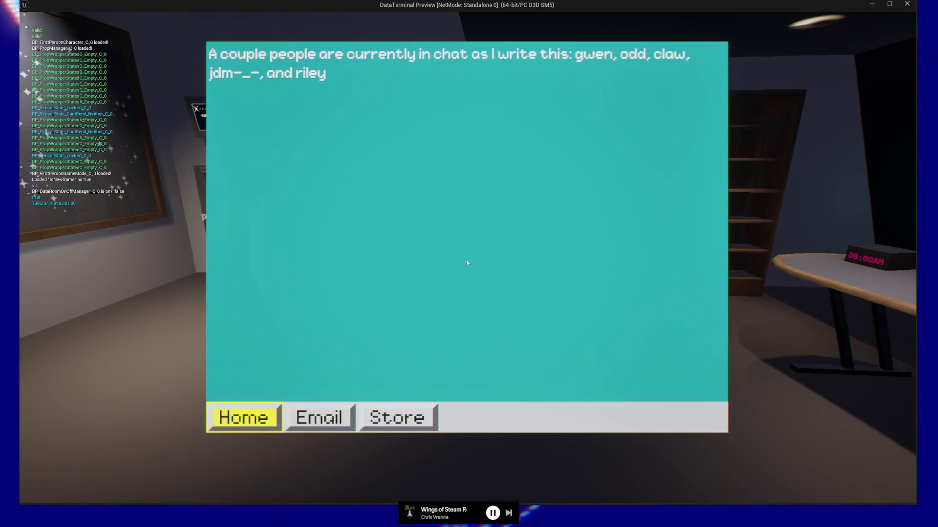
key(Escape)
key(Escape)
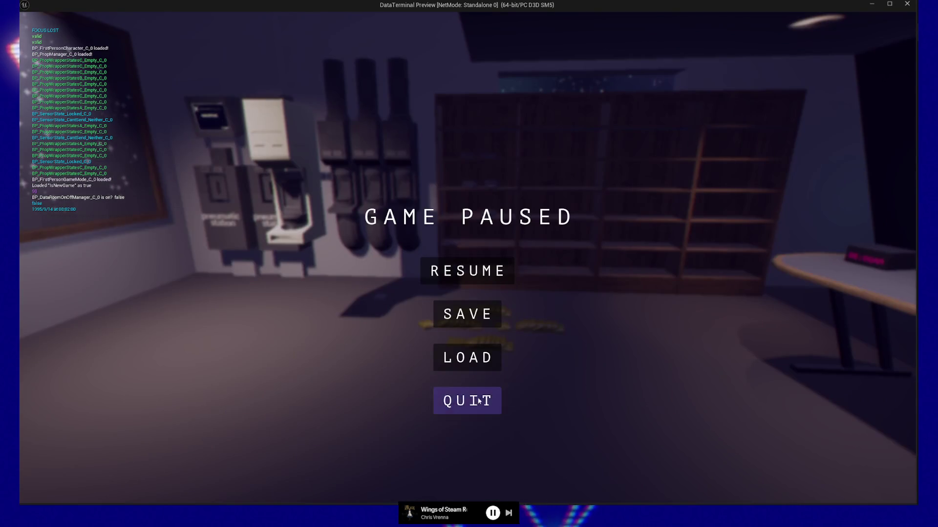
click(464, 400)
key(ctrl+z)
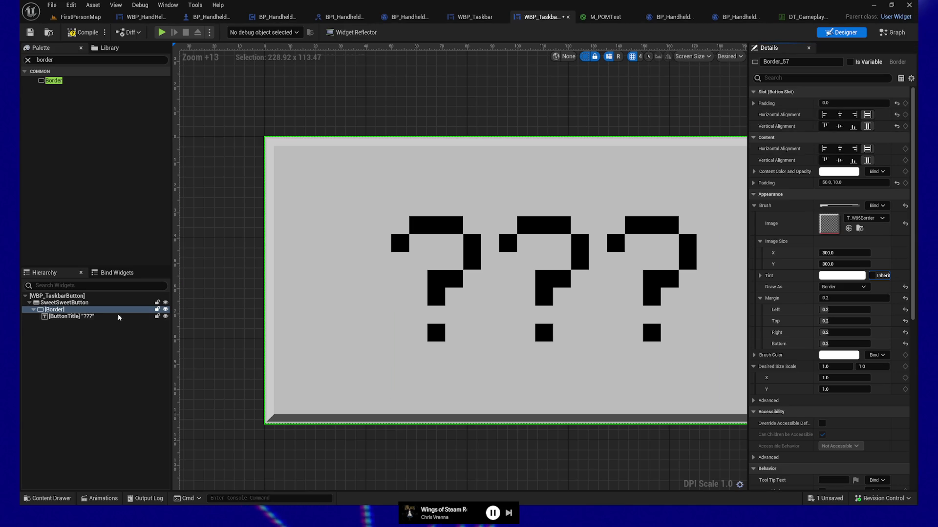
Centre-align the ButtonTitle text in the taskbar button widget
click(98, 317)
scroll(830, 317, down, 3)
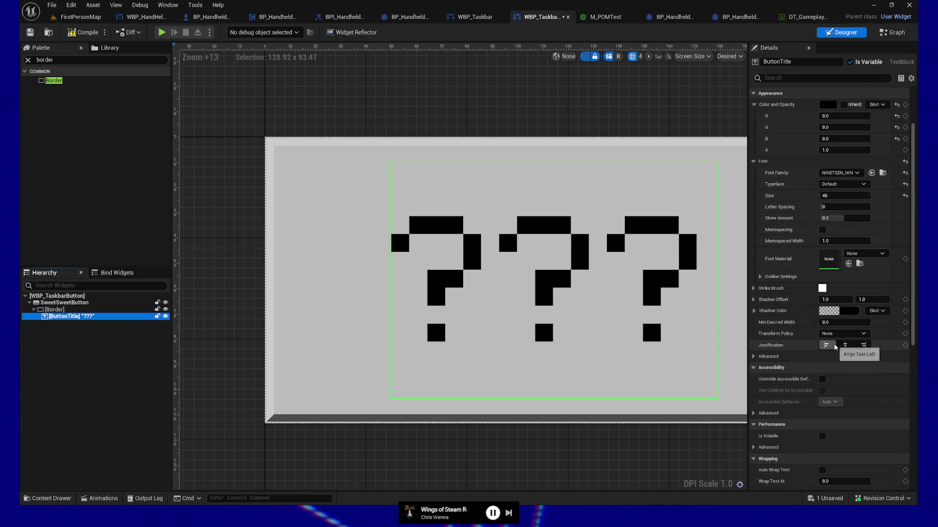
click(847, 347)
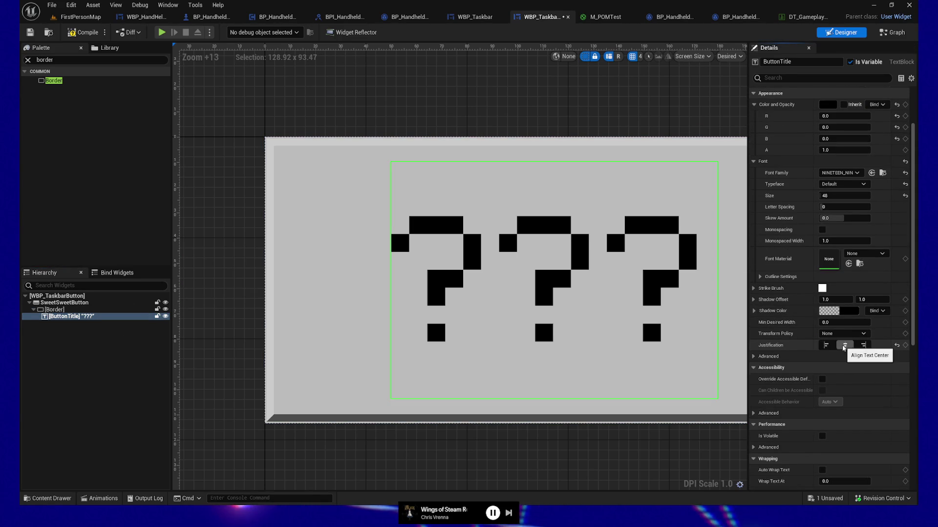
click(757, 357)
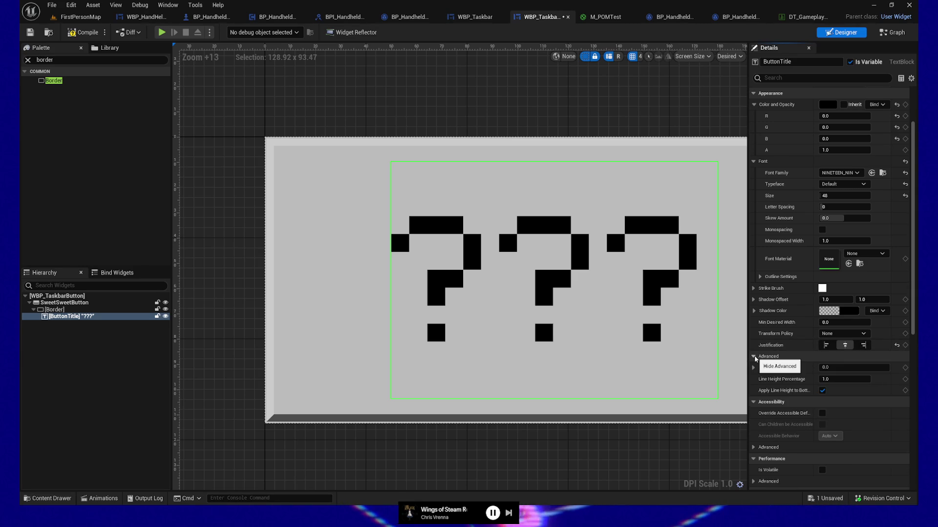
click(755, 359)
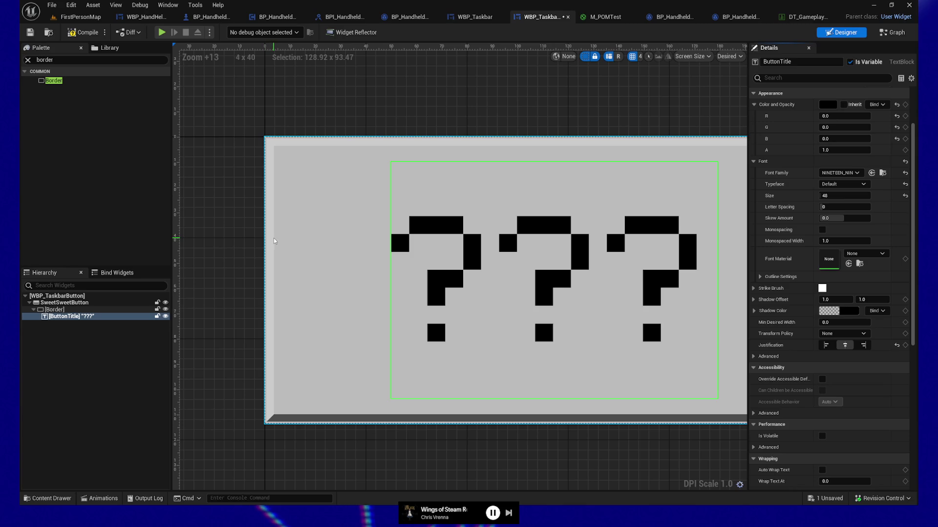
Compile and save the taskbar button widget, then return to Affinity Designer
click(77, 33)
click(30, 32)
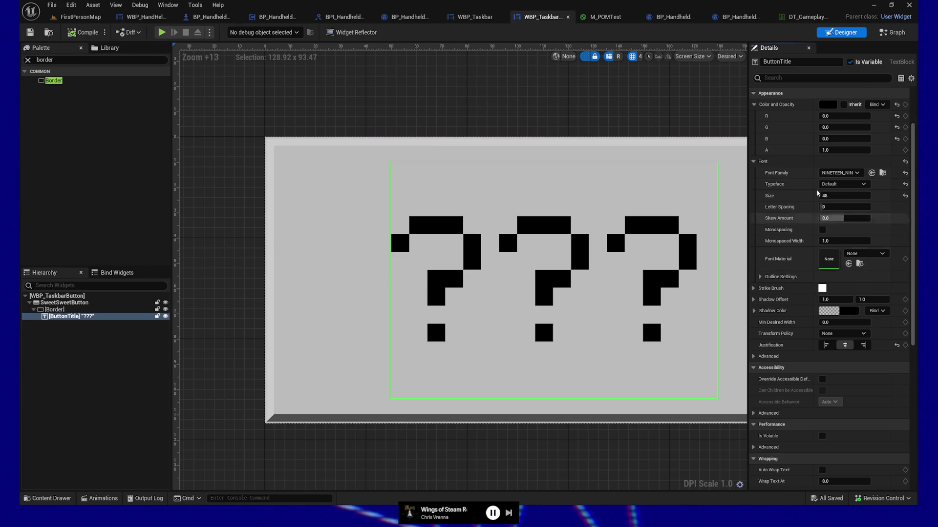
scroll(874, 239, up, 3)
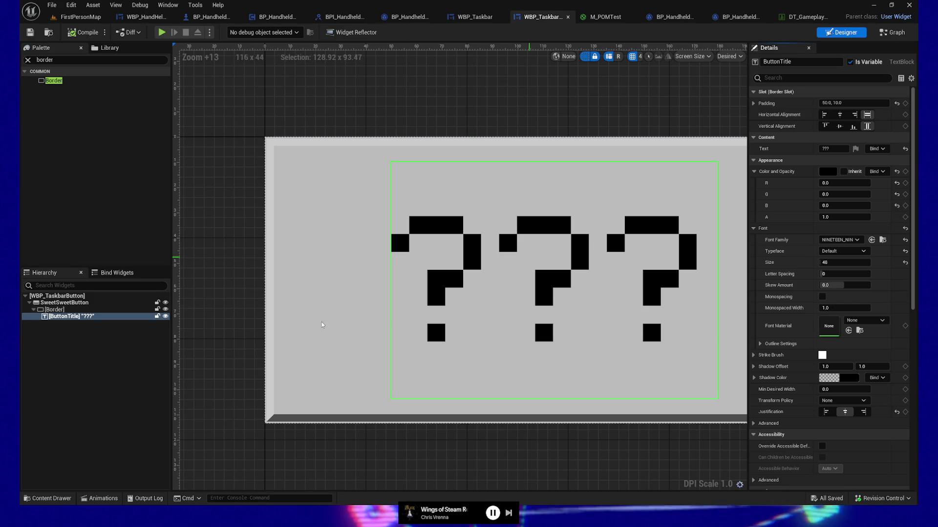
key(alt+Tab)
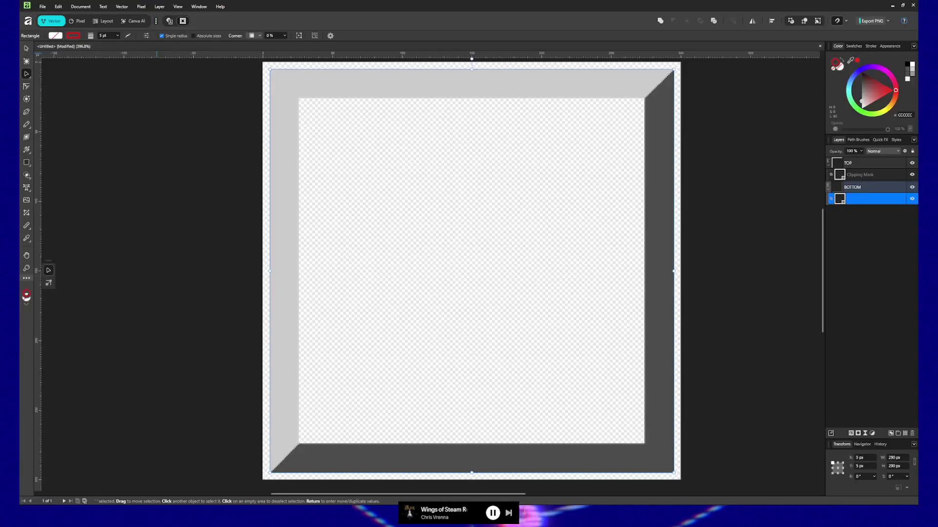
Set the light bevel Clipping Mask layer's stroke width to 2 pt
click(849, 176)
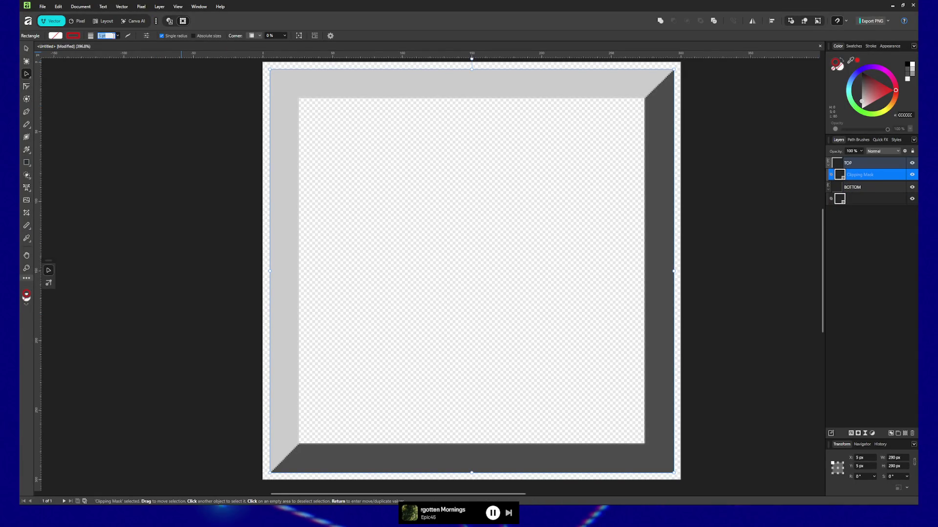
text(2)
key(Return)
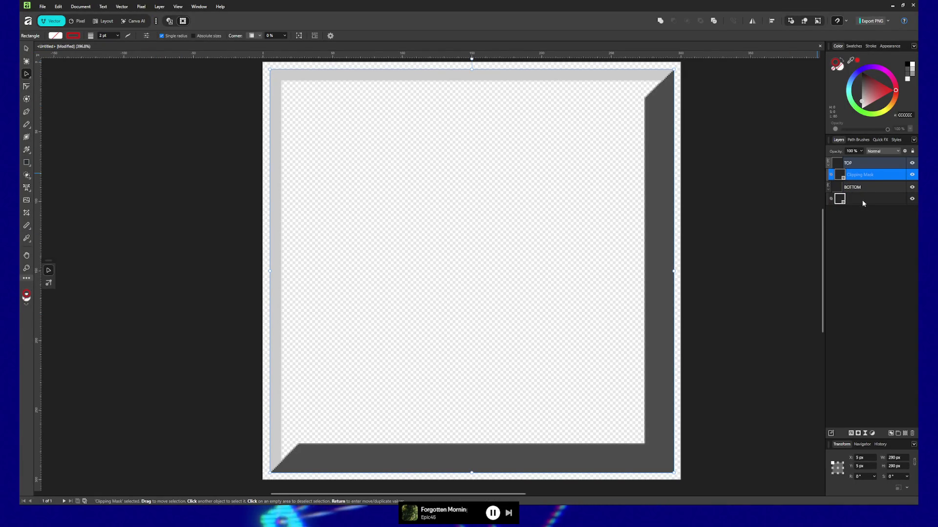
Give the dark bottom bevel layer a 2 pt stroke and a 90 px width
click(863, 200)
click(109, 36)
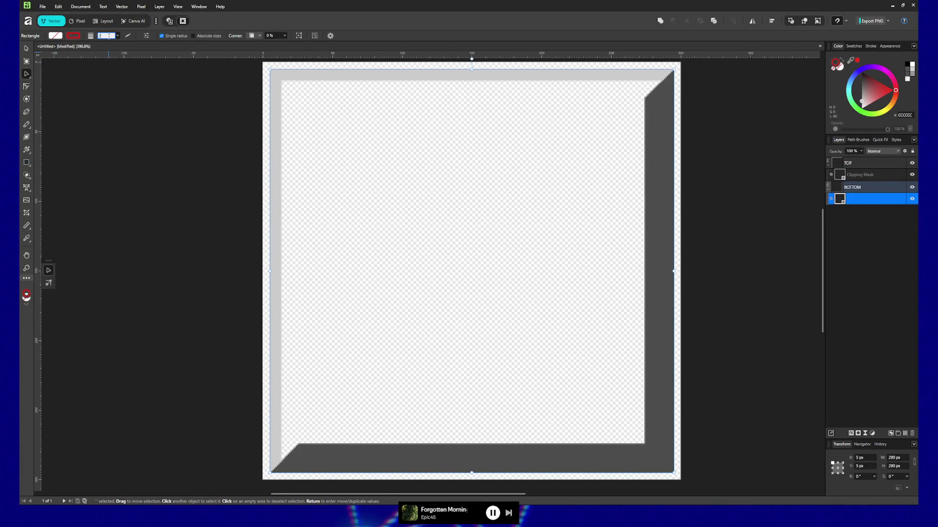
text(2)
key(Return)
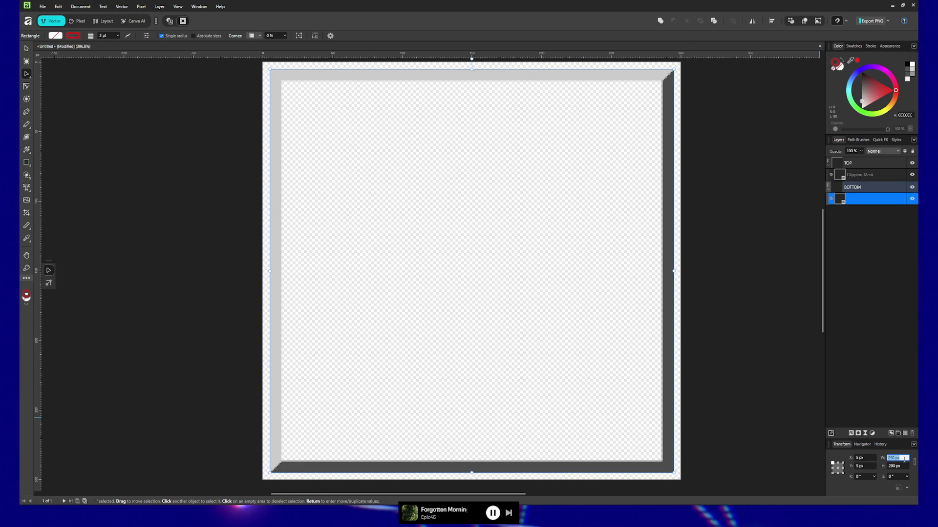
text(90)
key(Return)
Set the dark frame's height to 90 px and resize the light Clipping Mask bevel to 90 × 90 px
click(902, 465)
key(Return)
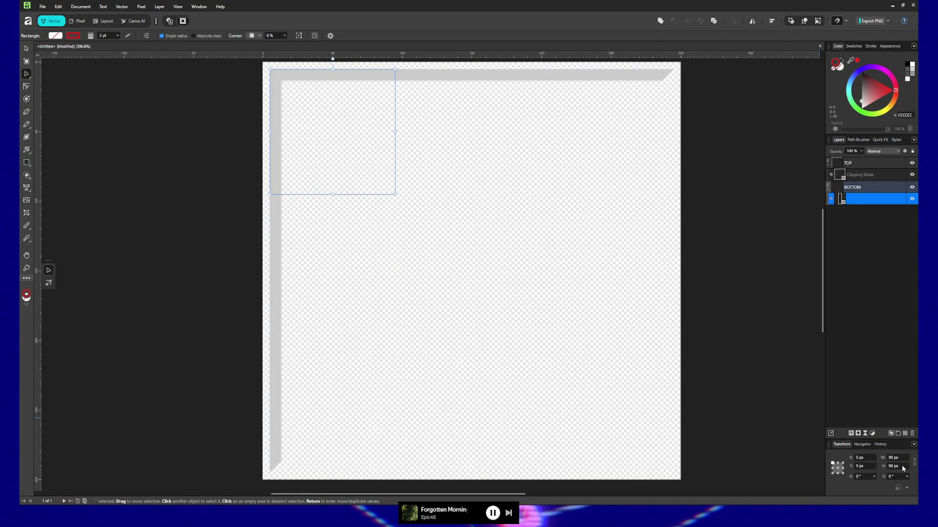
click(857, 176)
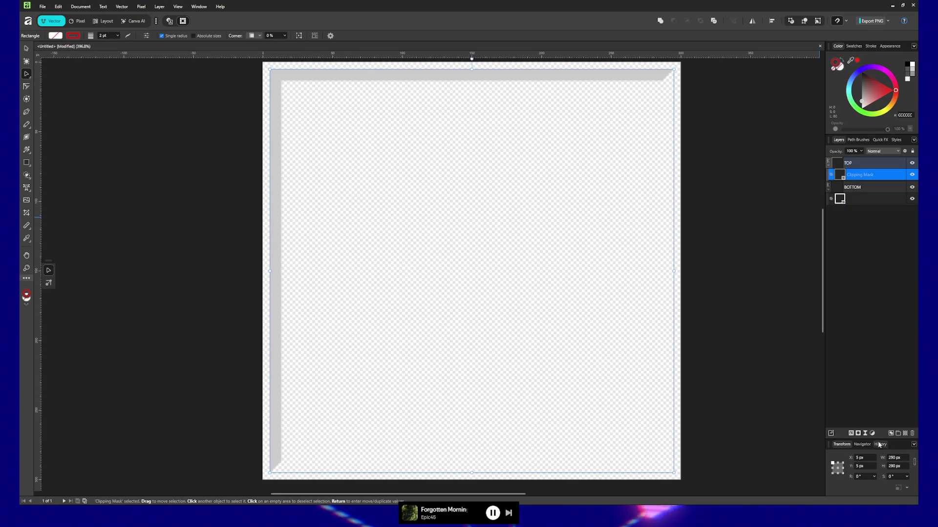
click(900, 458)
text(90)
key(Tab)
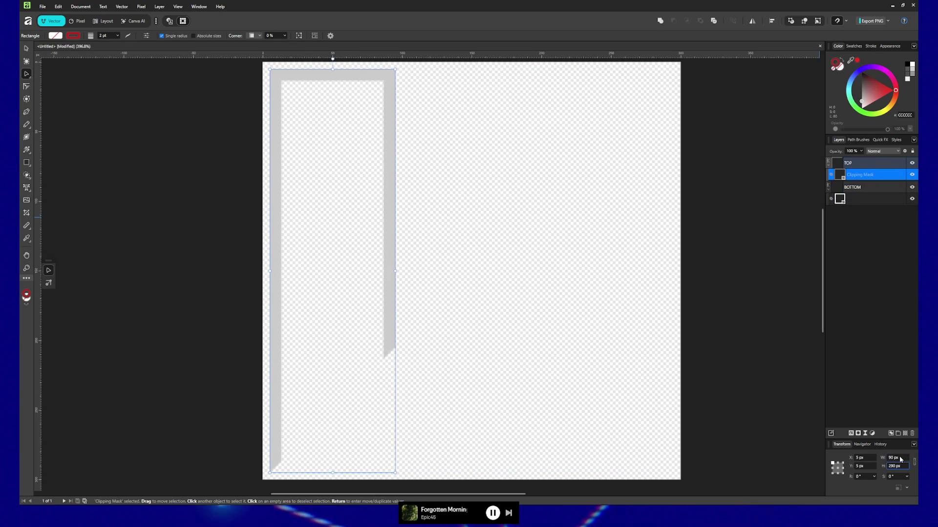
text(90)
key(Tab)
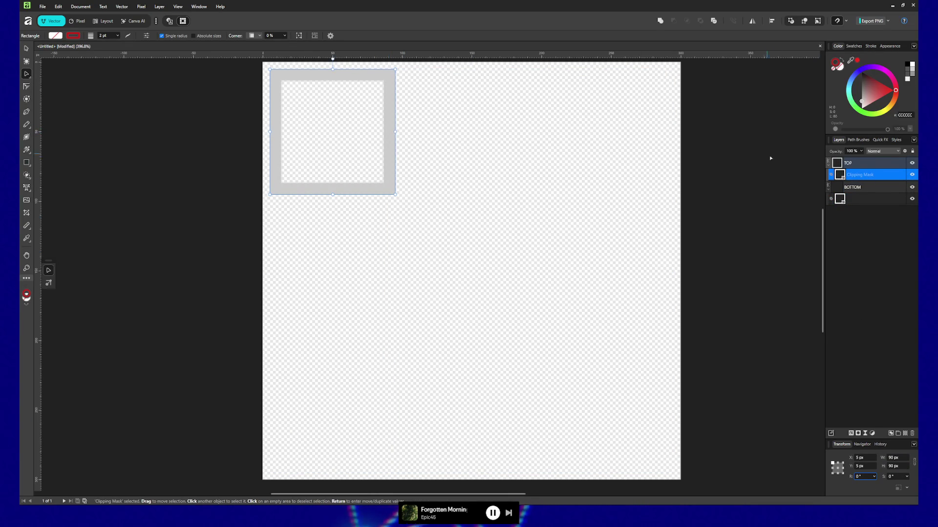
click(863, 189)
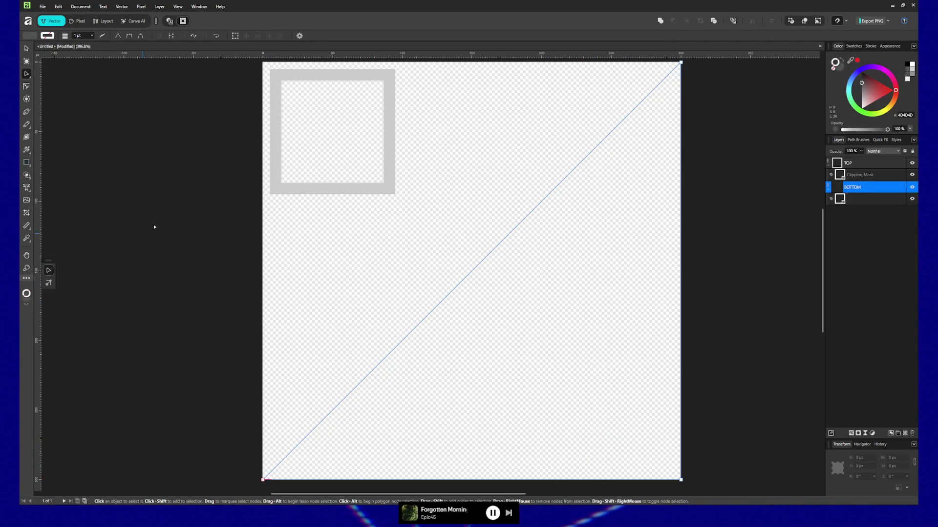
Select the TOP poly line and adjust one of its nodes
click(26, 48)
drag(509, 330, 448, 295)
click(856, 163)
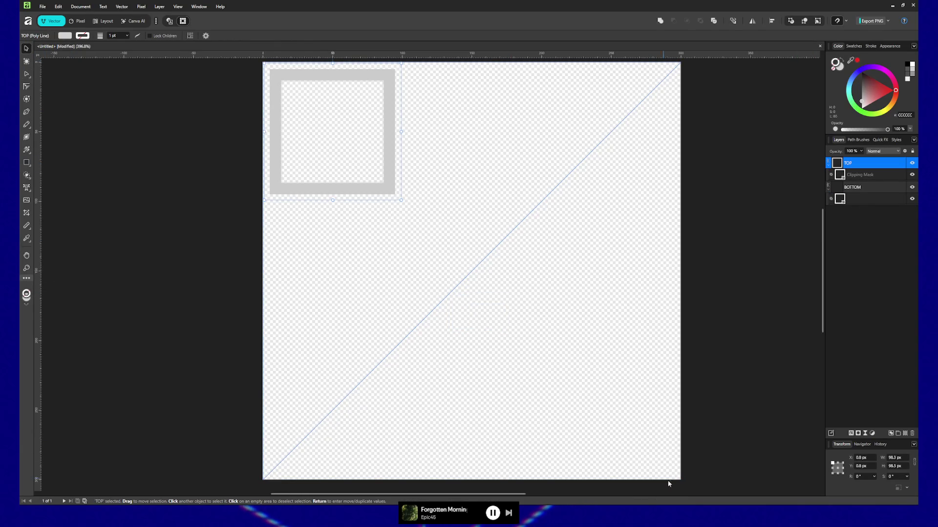
drag(465, 278, 420, 249)
click(856, 163)
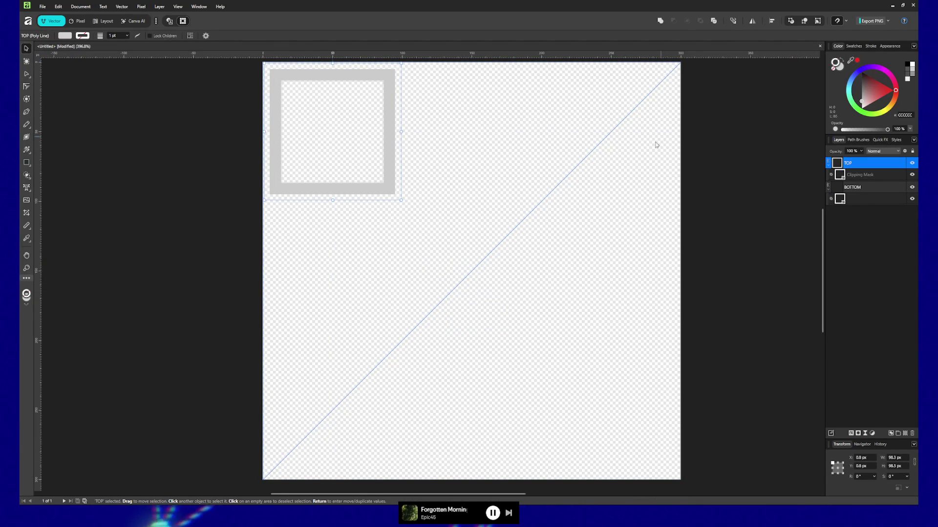
key(a)
drag(572, 261, 547, 264)
key(v)
mouse_move(512, 340)
mouse_down()
mouse_move(460, 322)
mouse_move(509, 309)
mouse_up()
click(850, 163)
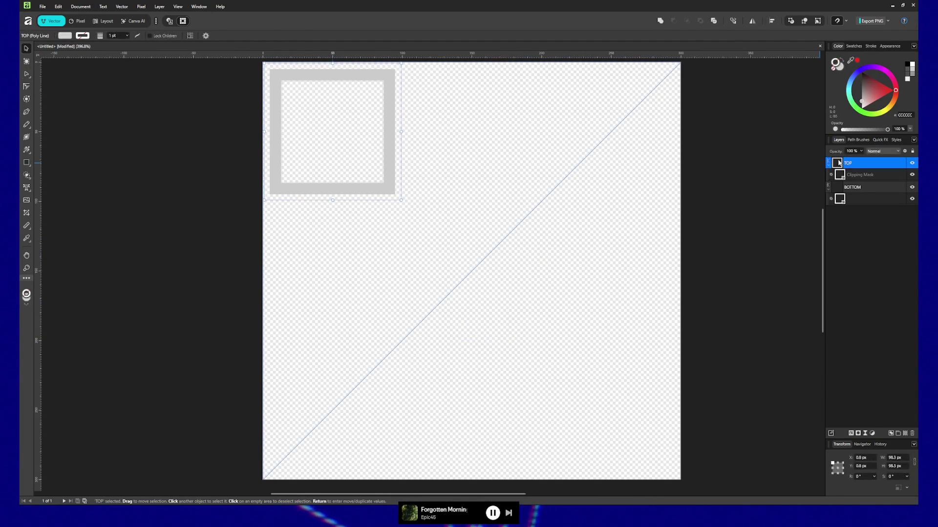
drag(577, 167, 532, 153)
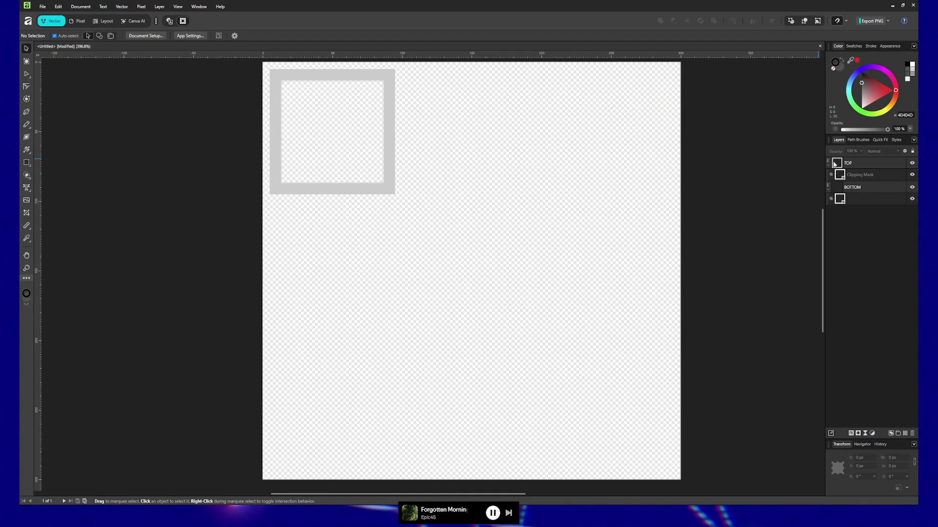
click(834, 164)
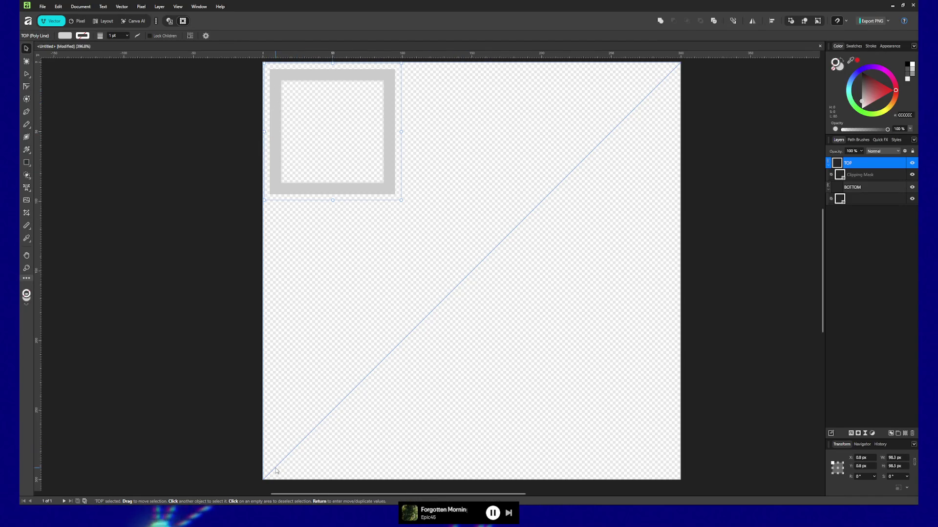
Fill the TOP shape as a grey triangle, move it, then undo back to the square frame
key(ctrl+d)
key(a)
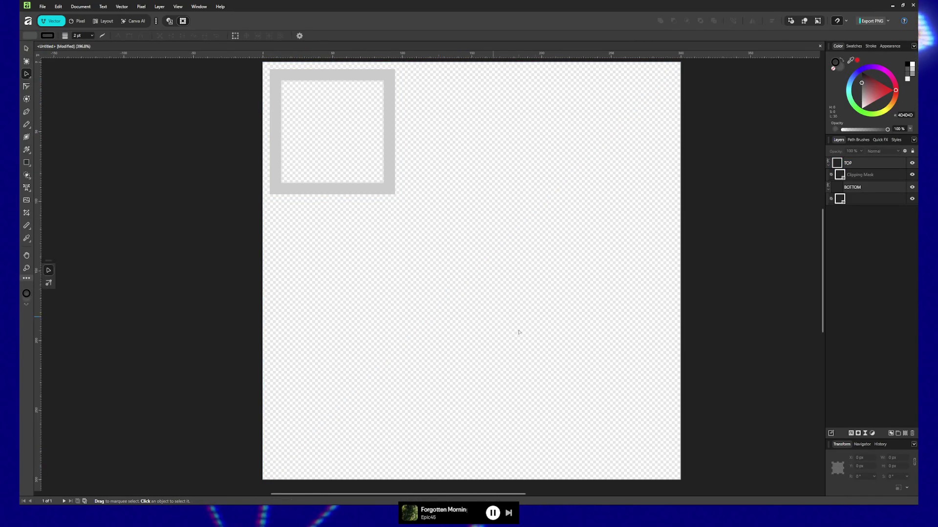
click(874, 164)
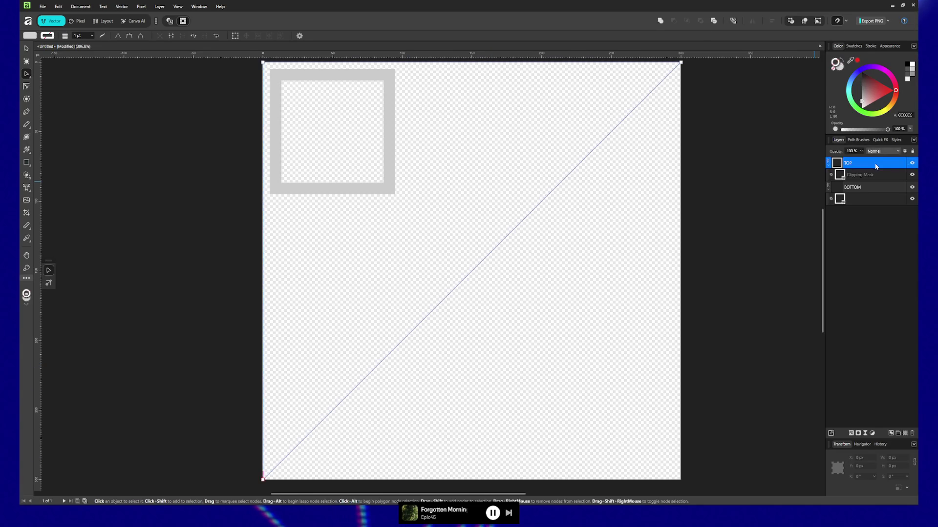
click(913, 176)
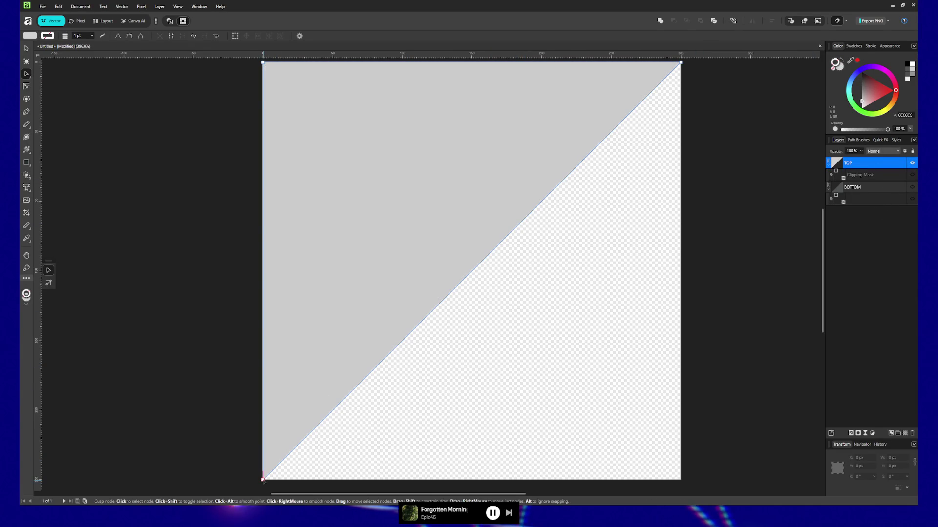
drag(332, 247, 314, 215)
click(28, 48)
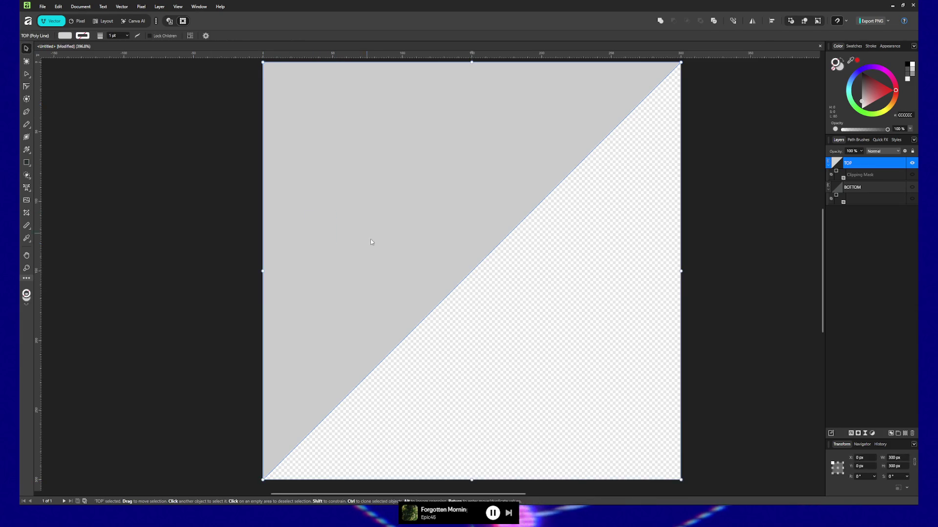
mouse_move(365, 236)
mouse_down()
mouse_move(225, 107)
mouse_move(216, 79)
mouse_up()
key(ctrl+z)
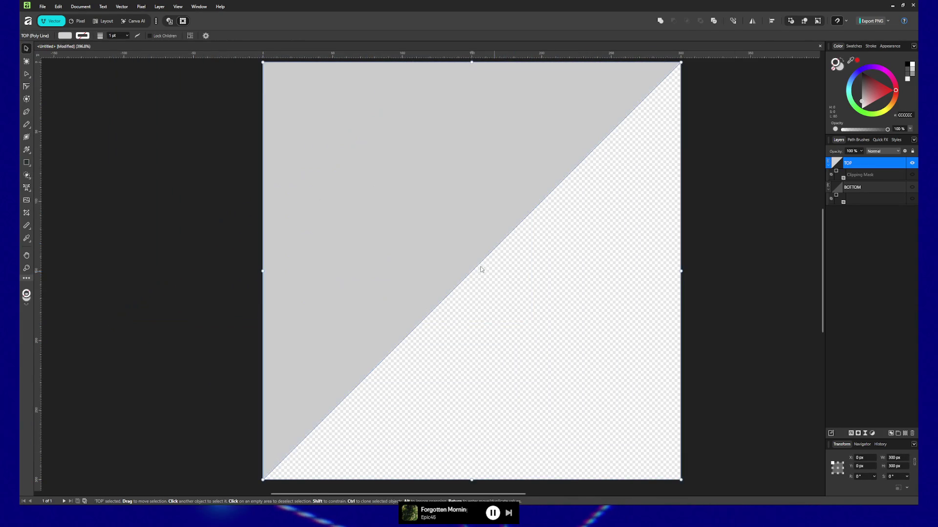
key(ctrl+z)
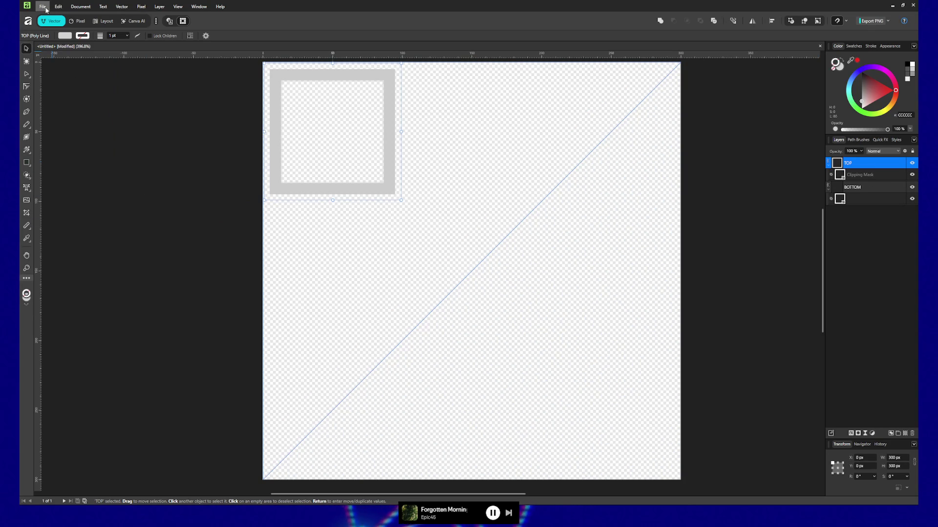
Resize the document canvas to 100 × 100 px via Document > Resize Canvas
click(78, 8)
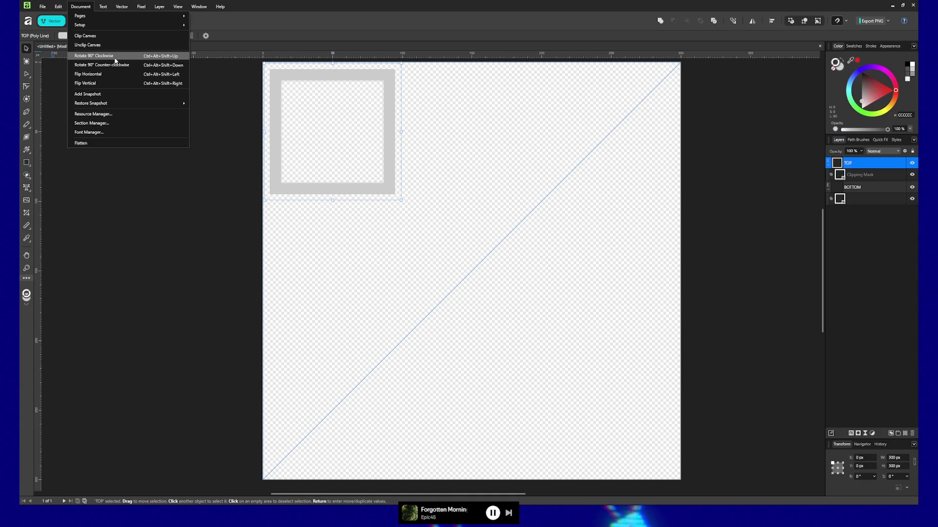
mouse_move(110, 27)
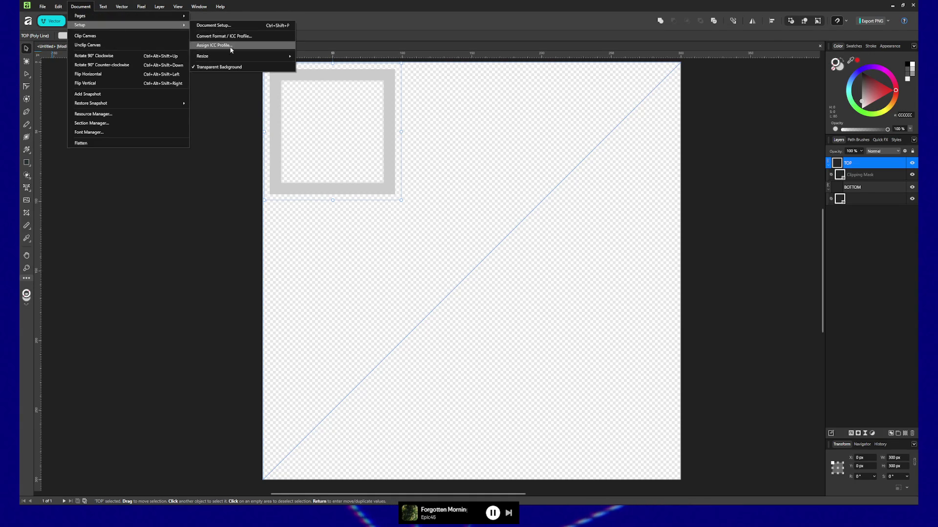
mouse_move(235, 56)
click(327, 68)
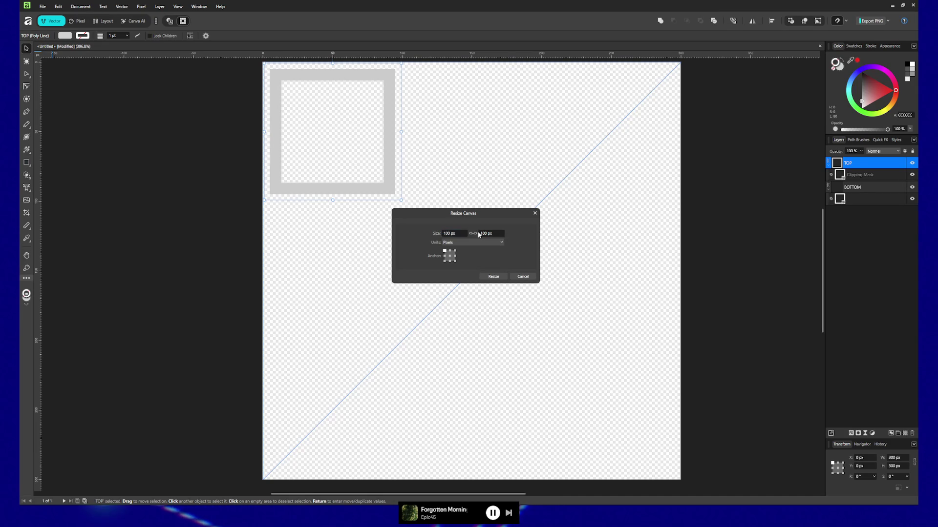
click(493, 276)
scroll(688, 177, down, 5)
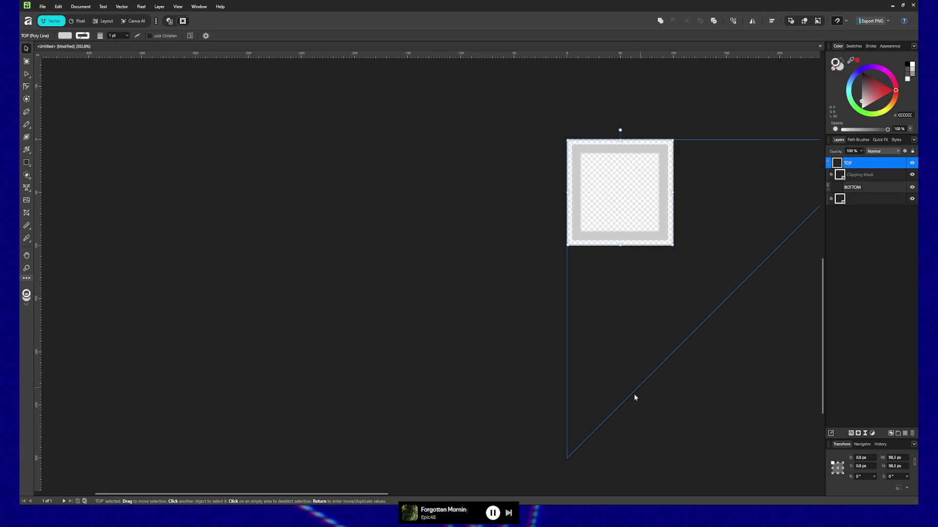
click(569, 457)
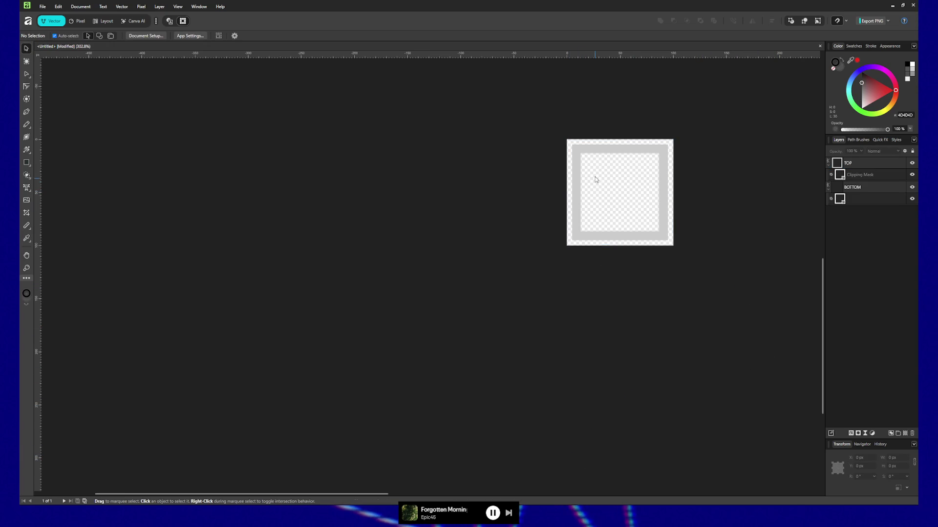
Scale the TOP triangle to 100 × 100 px snapped at 0,0, hiding the Clipping Mask meanwhile
click(841, 164)
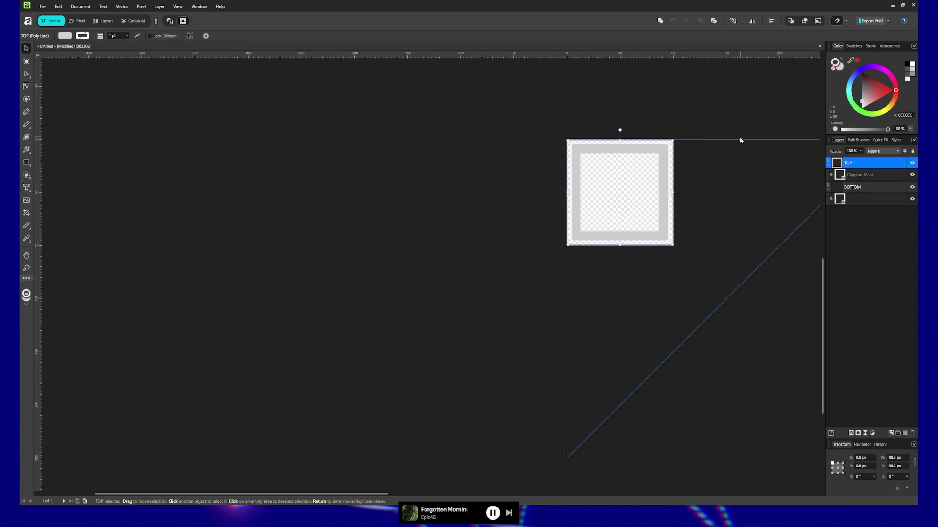
drag(567, 140, 643, 219)
key(ctrl+z)
key(ctrl+z)
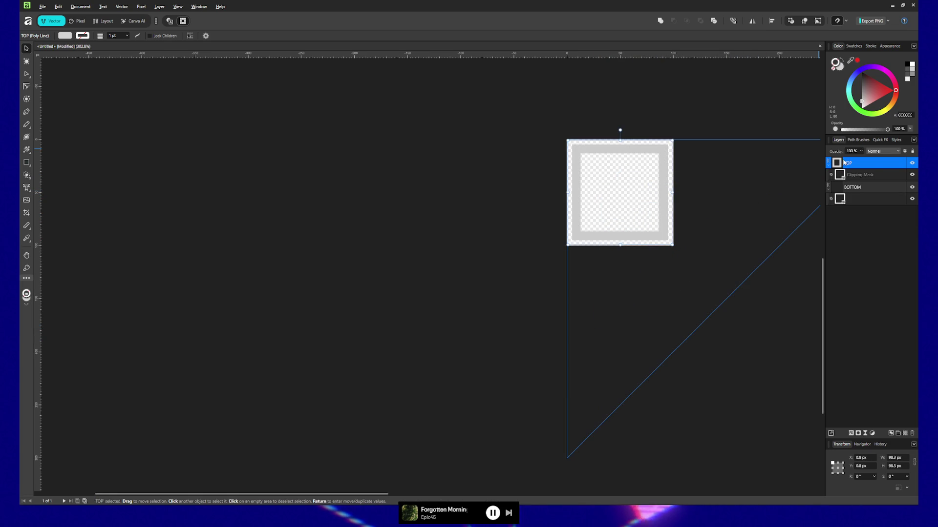
click(912, 175)
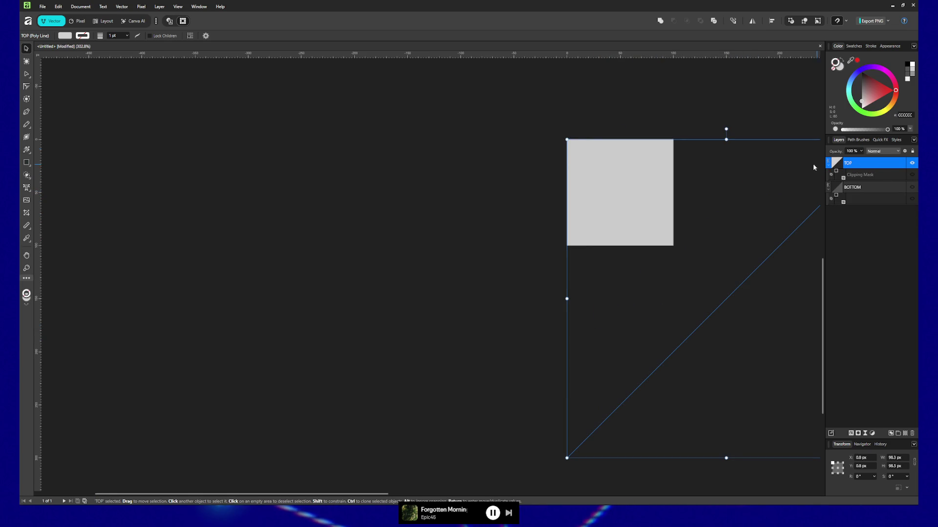
key(alt)
mouse_move(635, 312)
mouse_down()
mouse_move(617, 306)
mouse_move(655, 313)
mouse_up()
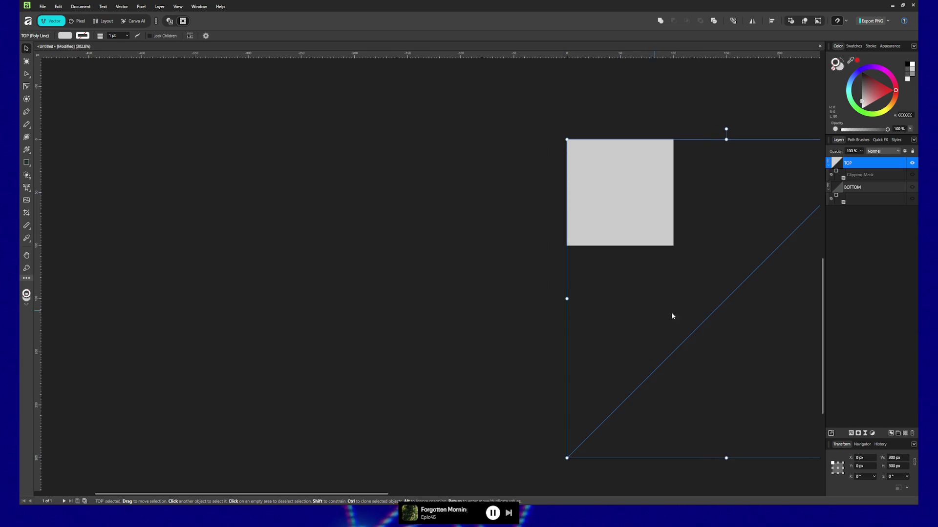
drag(384, 498, 566, 496)
mouse_move(698, 458)
mouse_down()
mouse_move(498, 320)
mouse_move(449, 274)
mouse_move(457, 282)
mouse_up()
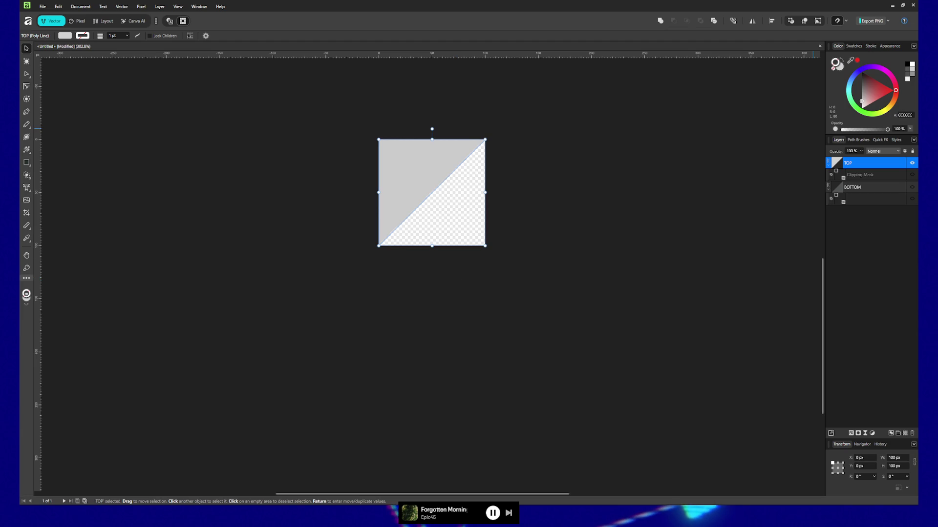
click(912, 174)
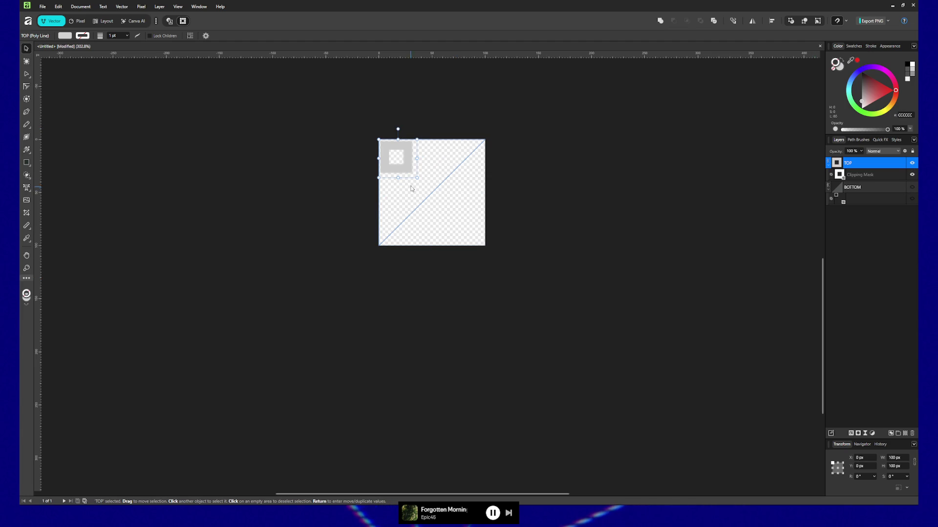
Shrink the small square frame to about 36 px, hide it, and try renaming the Clipping Mask
drag(416, 177, 426, 182)
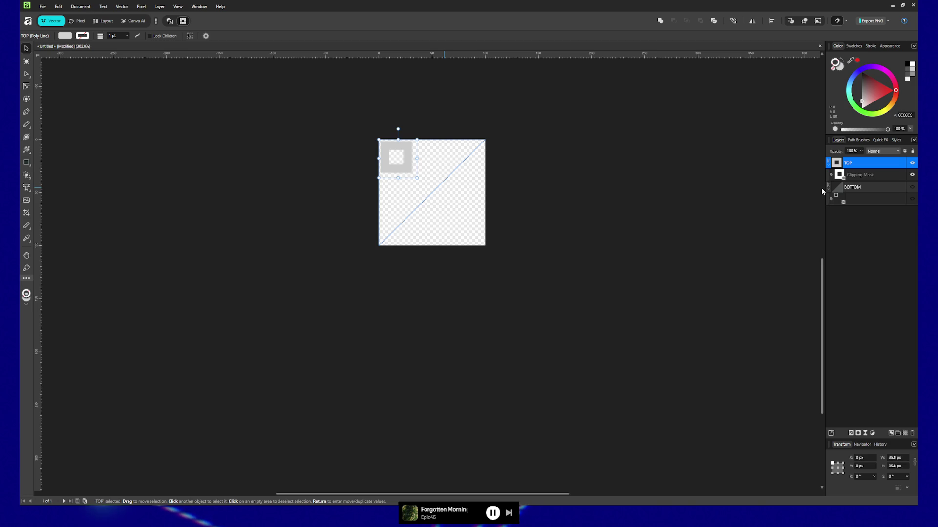
click(476, 275)
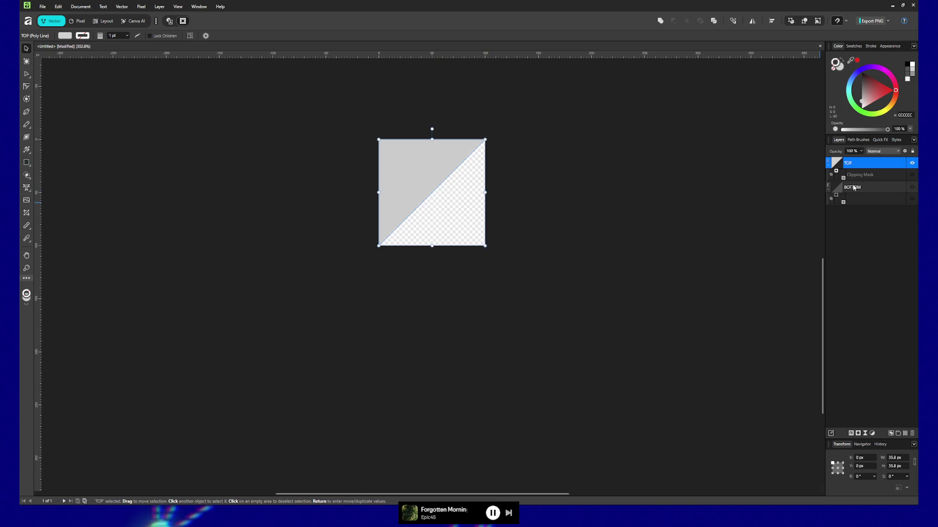
click(832, 176)
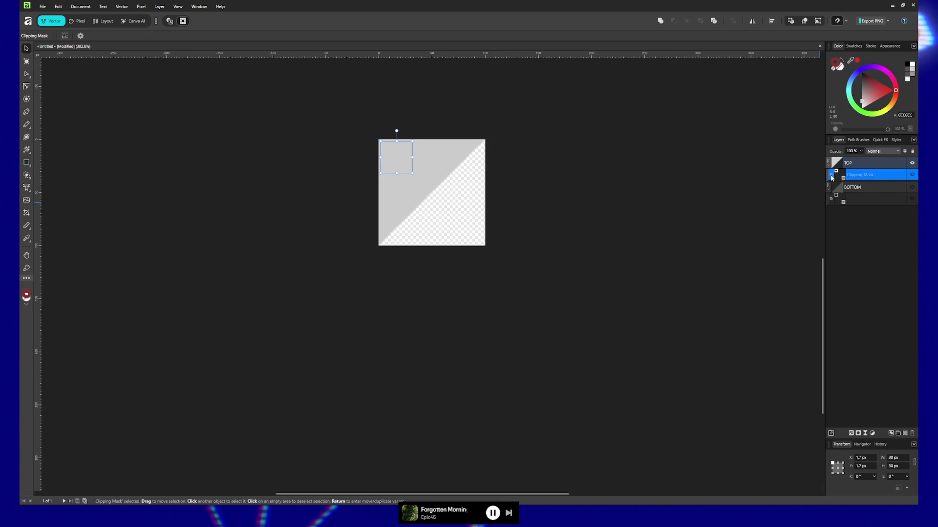
right_click(866, 175)
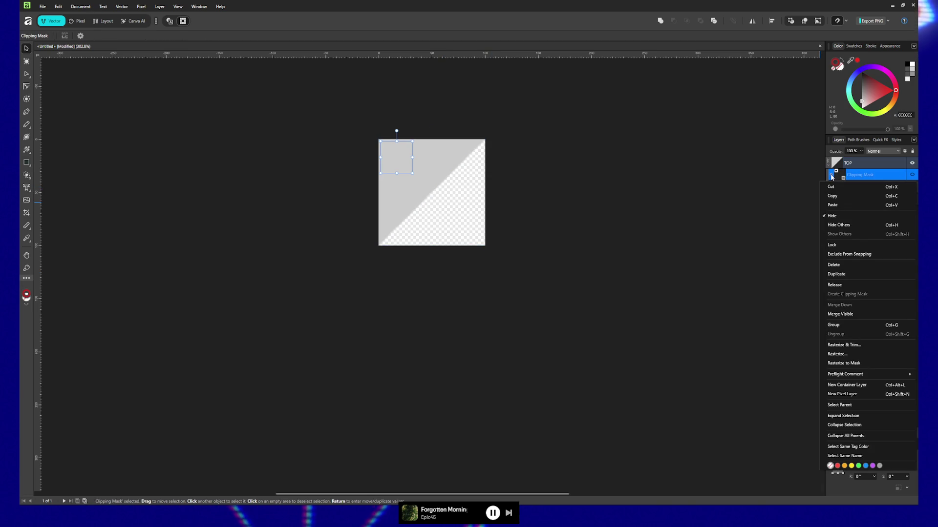
double_click(874, 175)
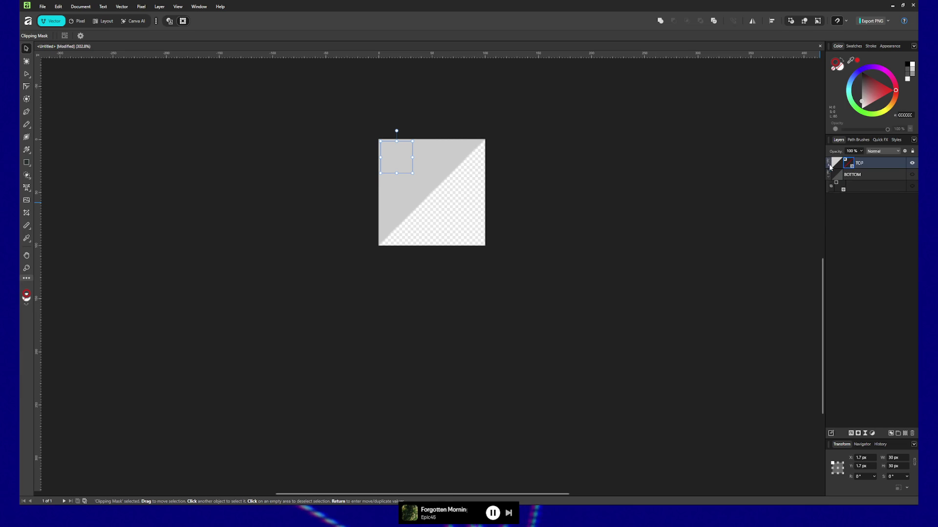
key(BackSpace)
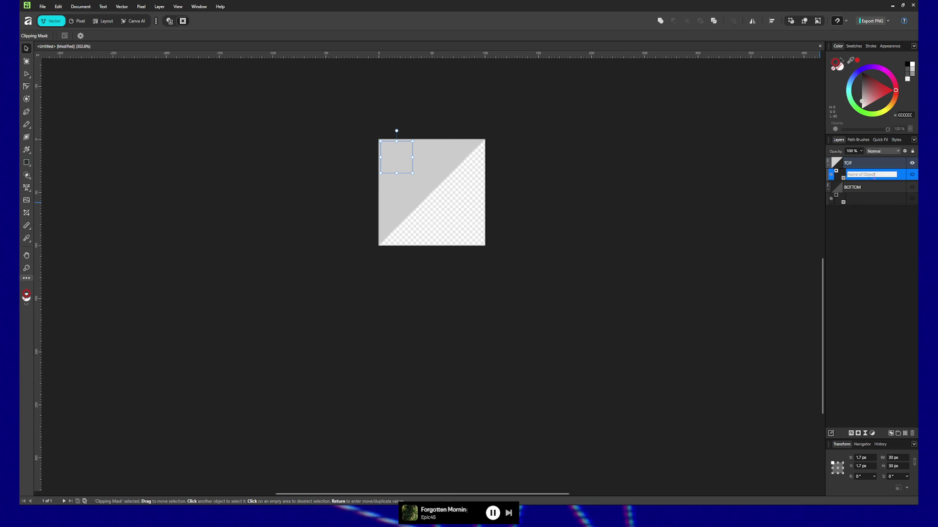
key(Return)
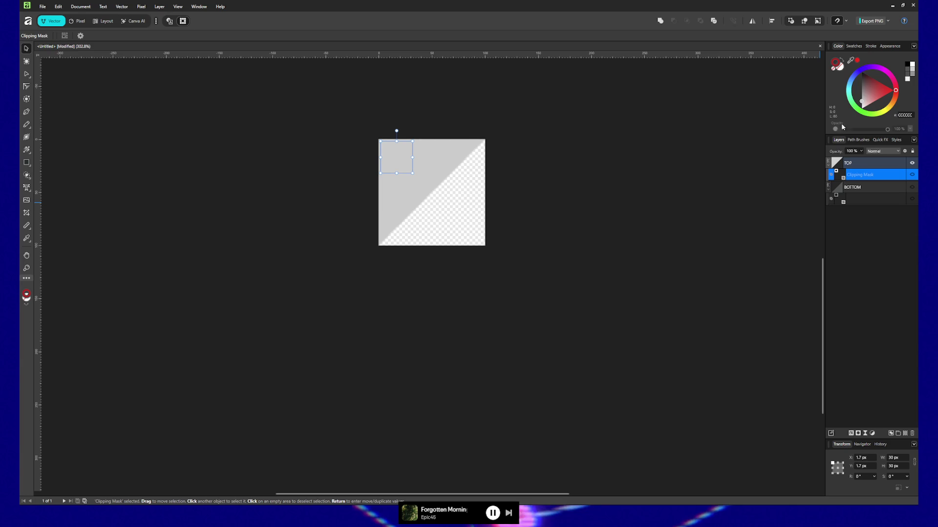
Move the mask square out of TOP, then undo back to a separate Rectangle layer
click(835, 165)
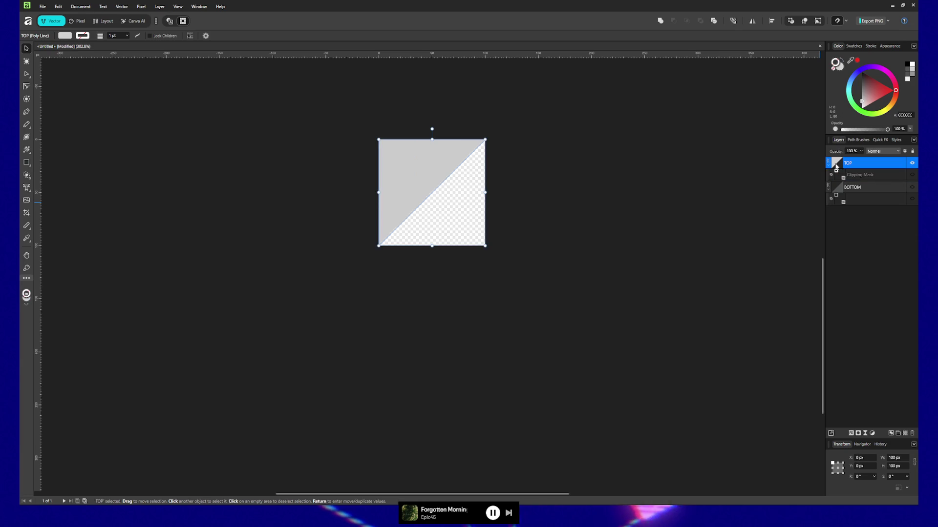
drag(860, 174, 862, 229)
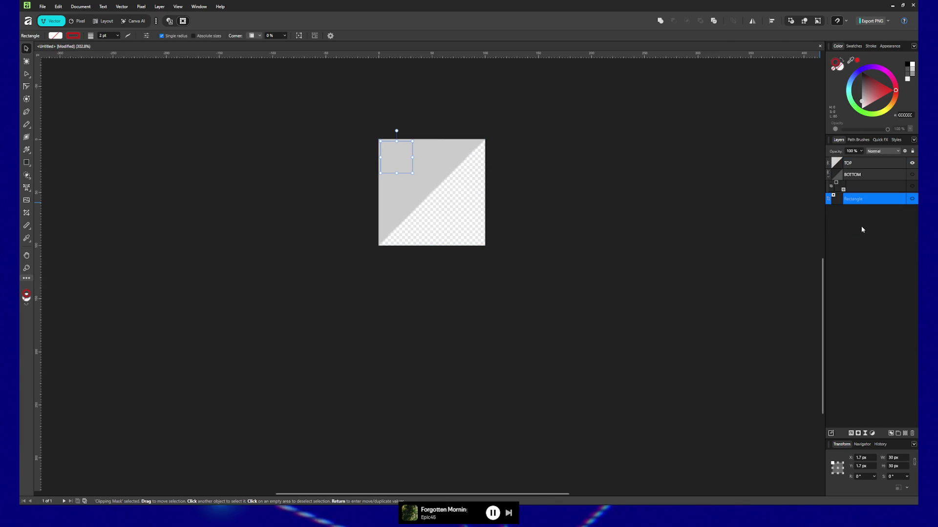
key(ctrl+z)
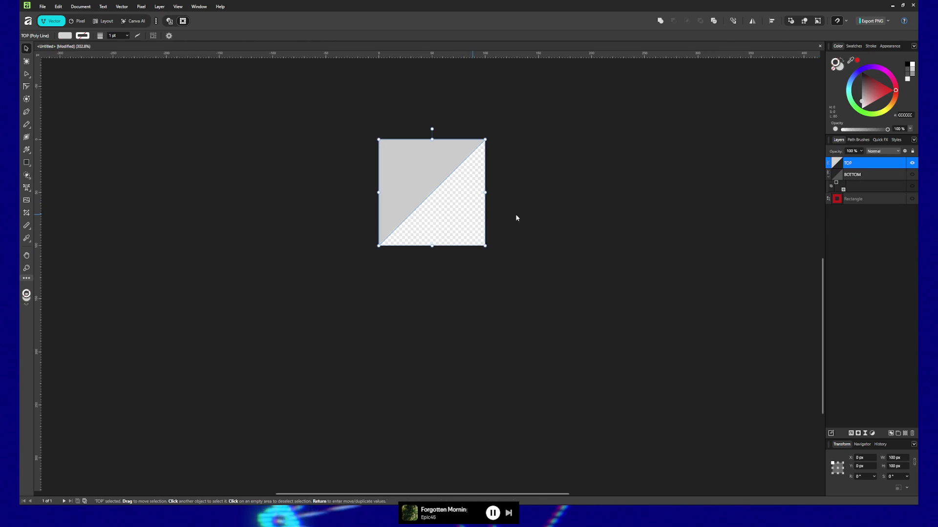
key(ctrl+z)
key(ctrl+z)
key(ctrl+z)
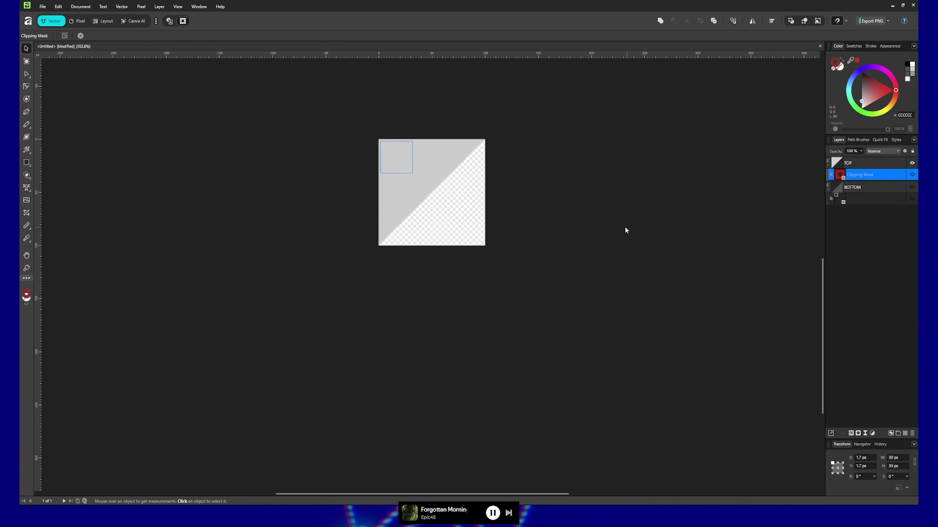
key(ctrl+z)
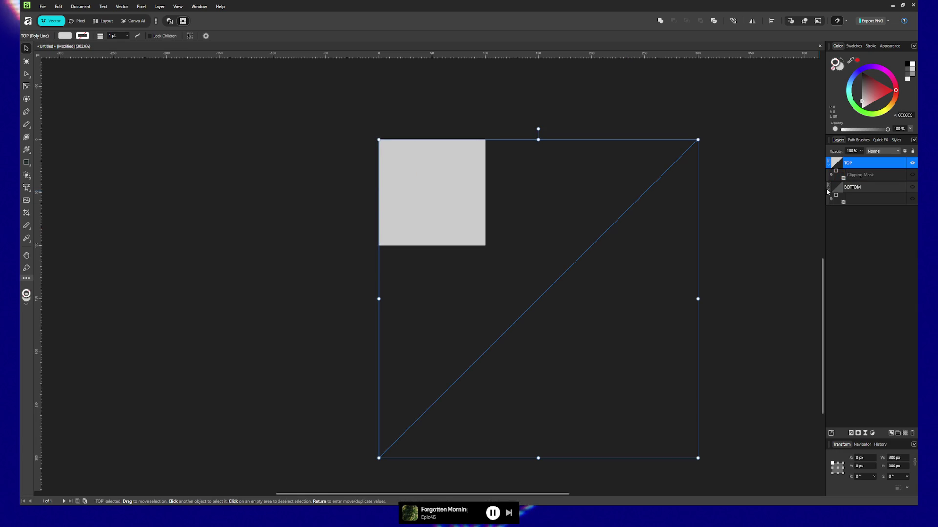
key(ctrl+z)
Shrink the triangle toward canvas size and place the Rectangle layer between TOP and BOTTOM
double_click(849, 162)
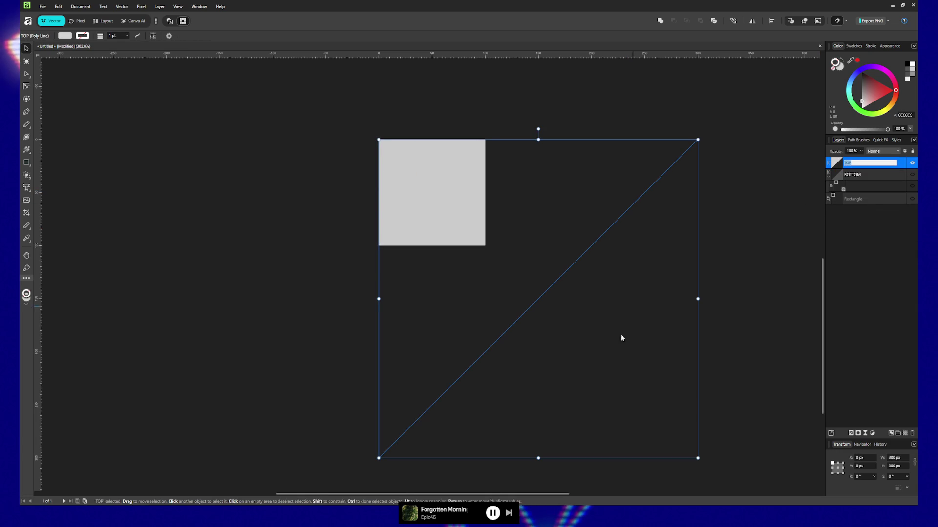
mouse_move(696, 459)
mouse_down()
mouse_move(569, 372)
mouse_move(530, 293)
mouse_move(485, 246)
mouse_up()
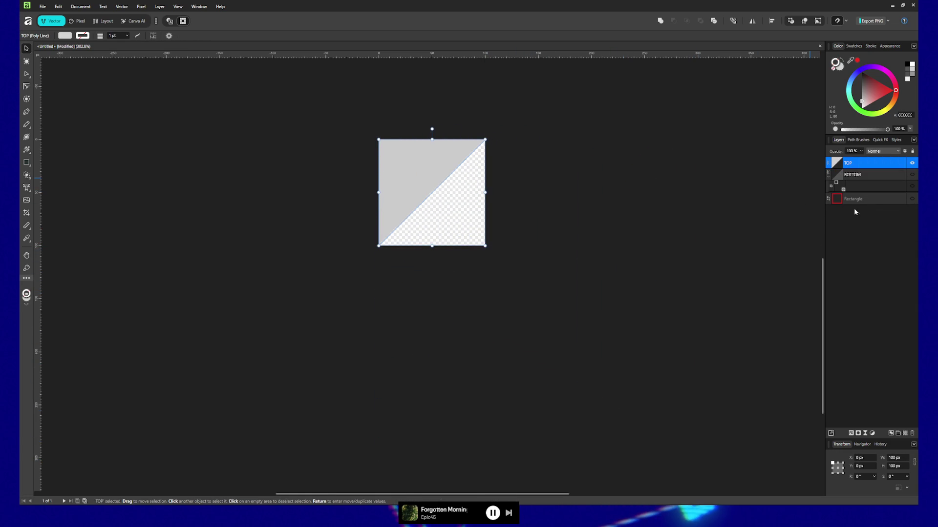
drag(848, 201, 858, 167)
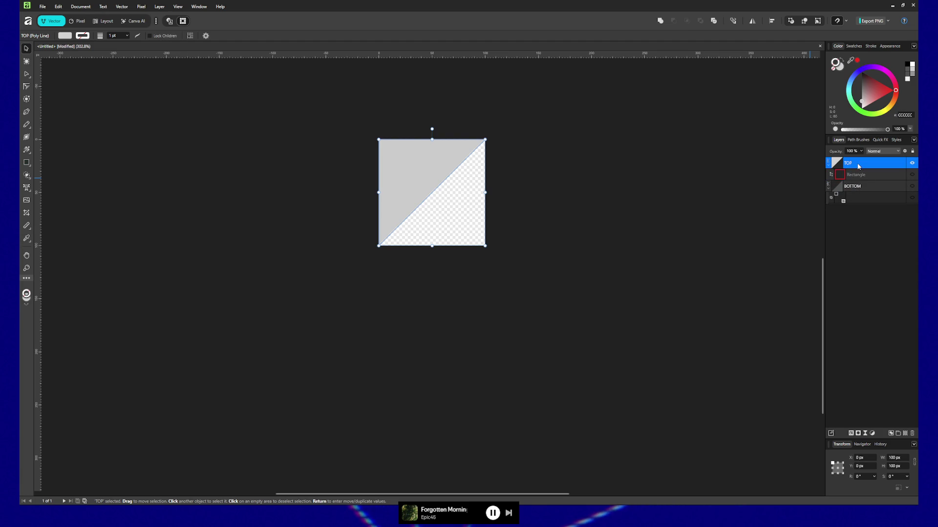
click(667, 235)
click(856, 163)
click(891, 177)
key(ctrl+z)
key(ctrl+z)
key(ctrl+z)
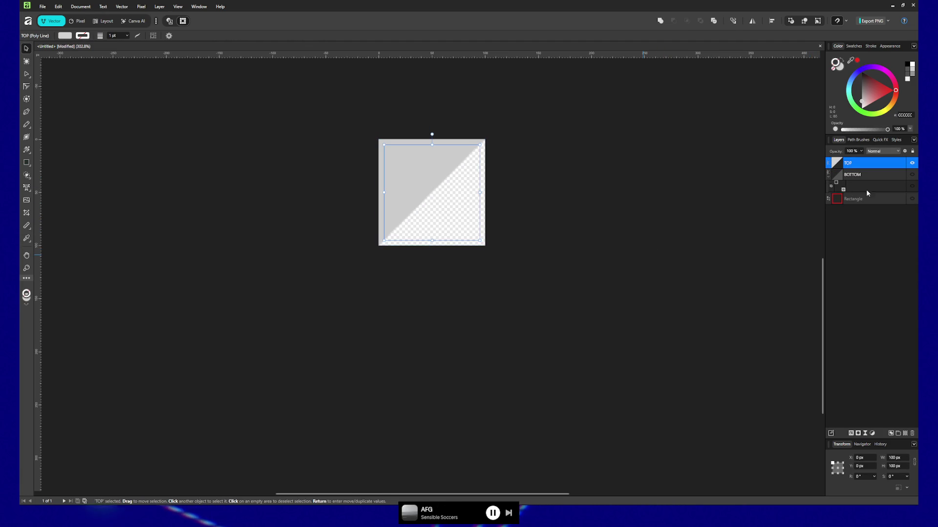
Move the Rectangle above TOP and make it a clipping mask, showing the light top-left bevel strip
click(868, 195)
ctrl+click(860, 168)
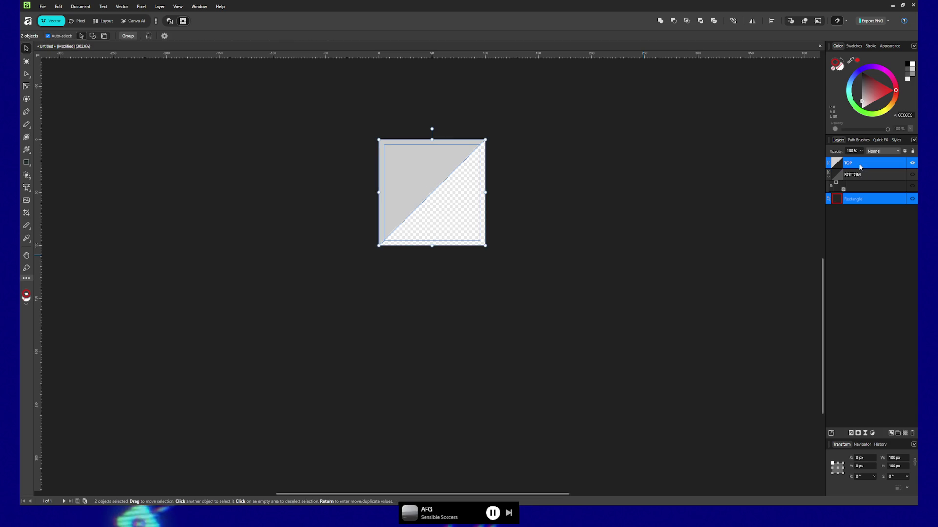
click(850, 200)
drag(857, 162, 857, 160)
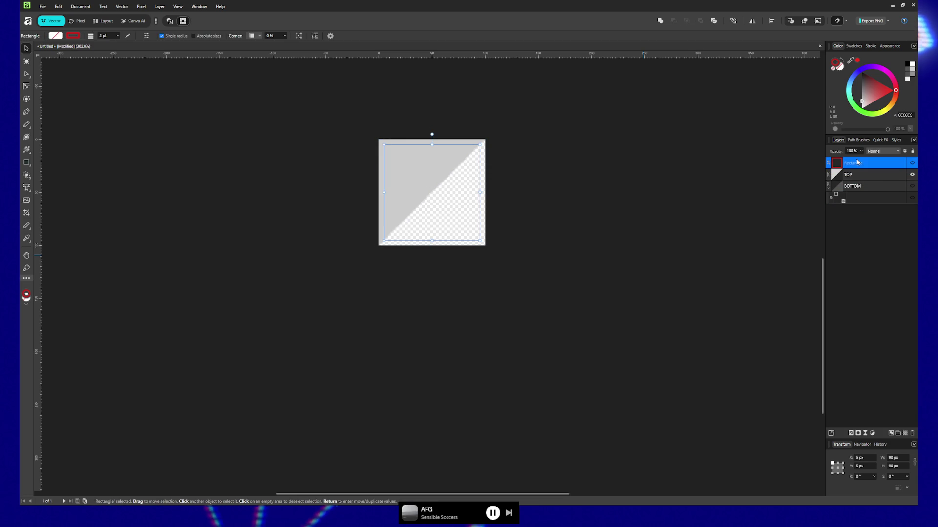
right_click(858, 163)
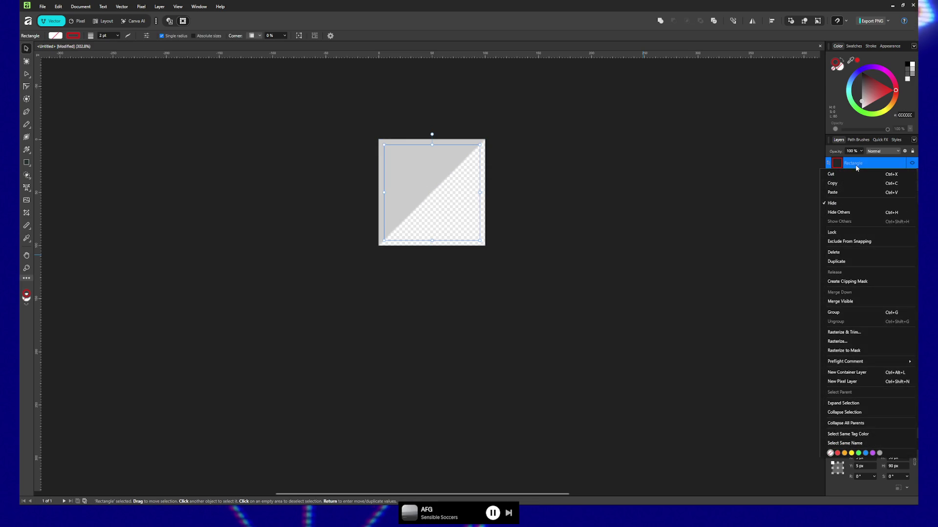
click(868, 281)
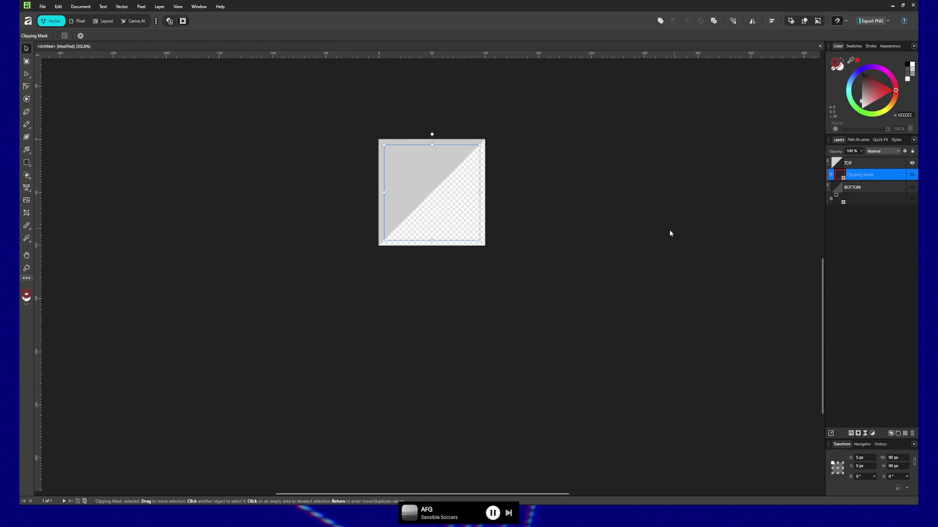
click(446, 379)
click(841, 176)
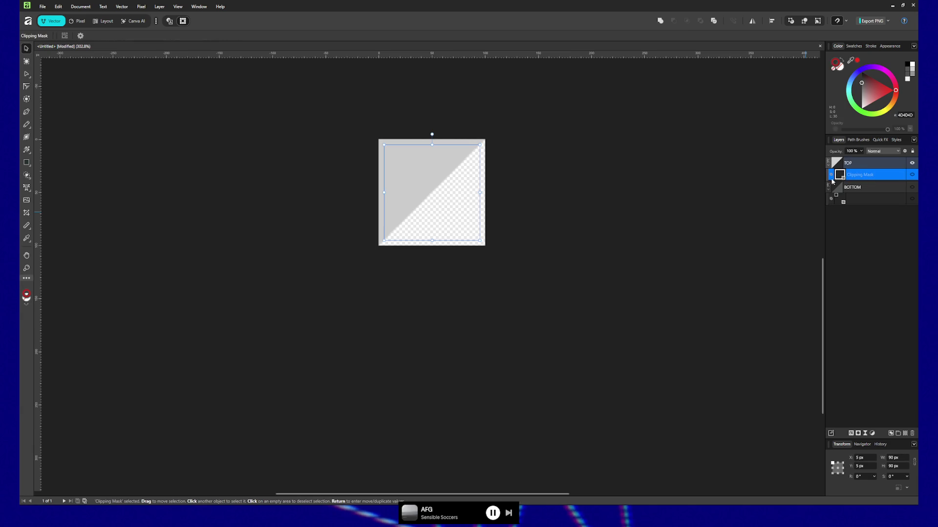
click(912, 175)
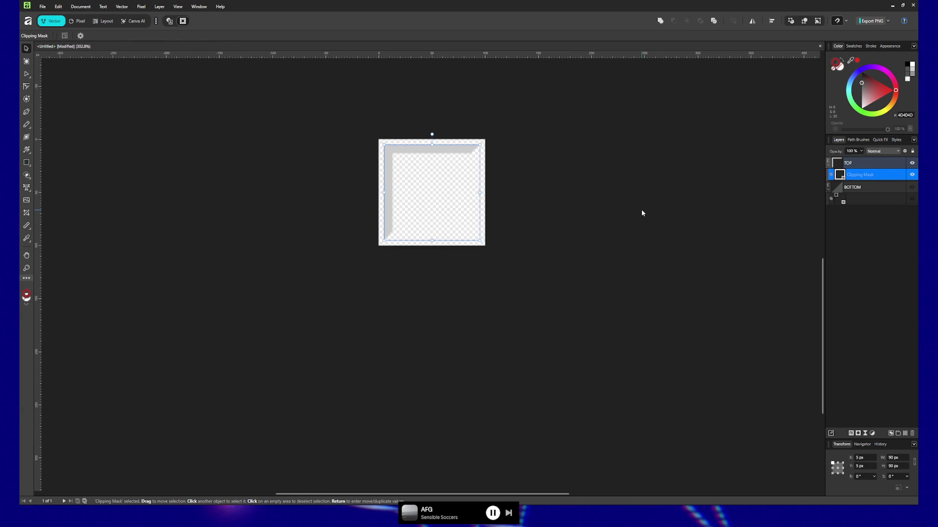
click(859, 188)
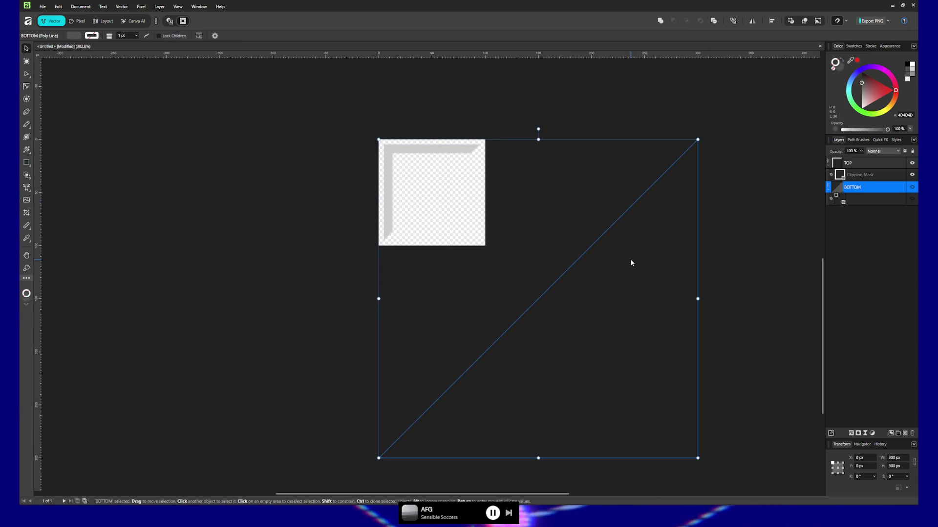
Release BOTTOM's inner square, shrink BOTTOM, move the square below it and show the dark bevel
click(839, 200)
right_click(840, 201)
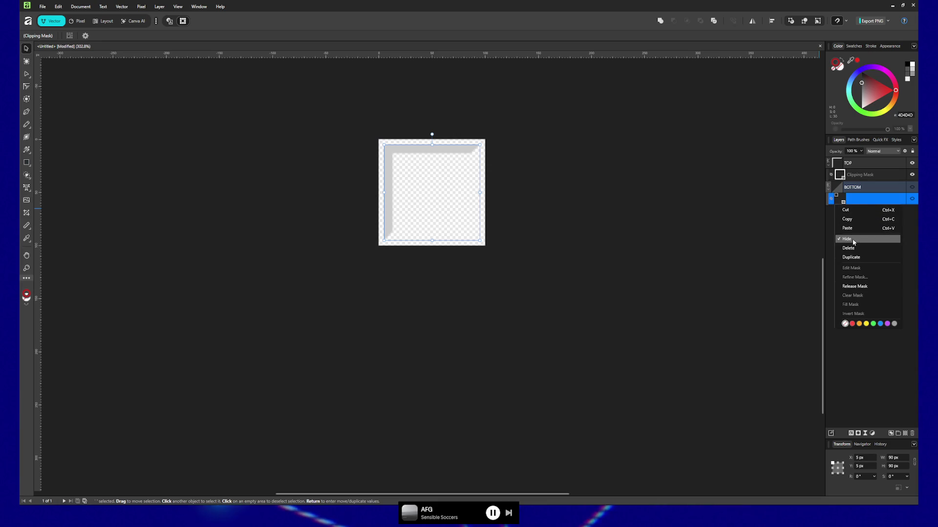
click(854, 286)
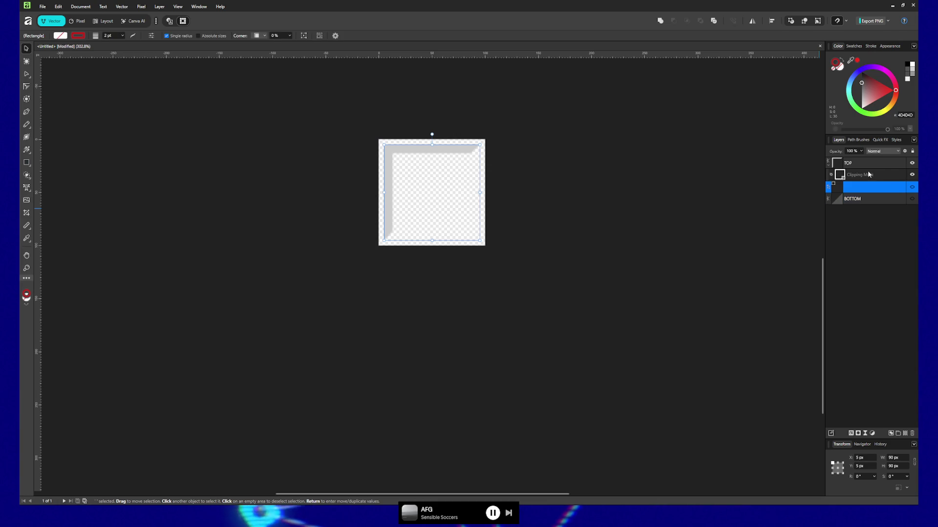
click(856, 201)
drag(697, 458, 463, 274)
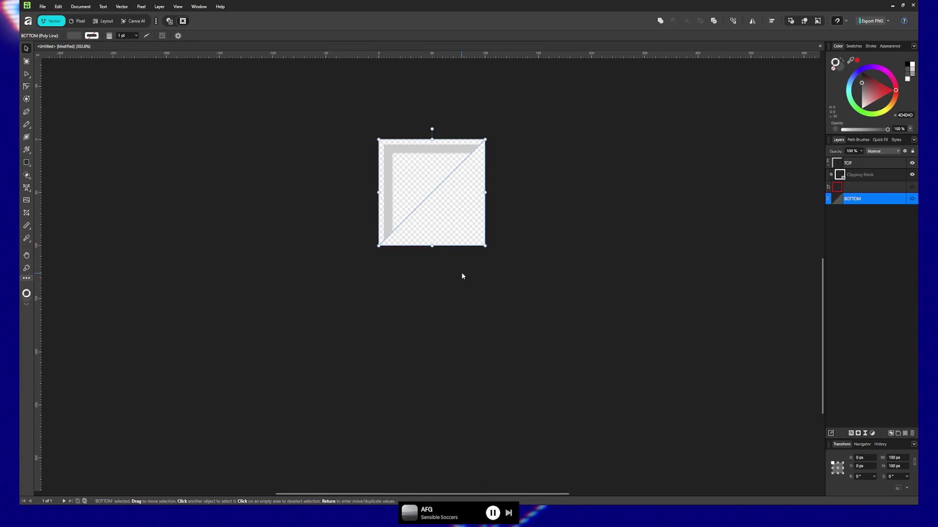
right_click(851, 189)
click(873, 300)
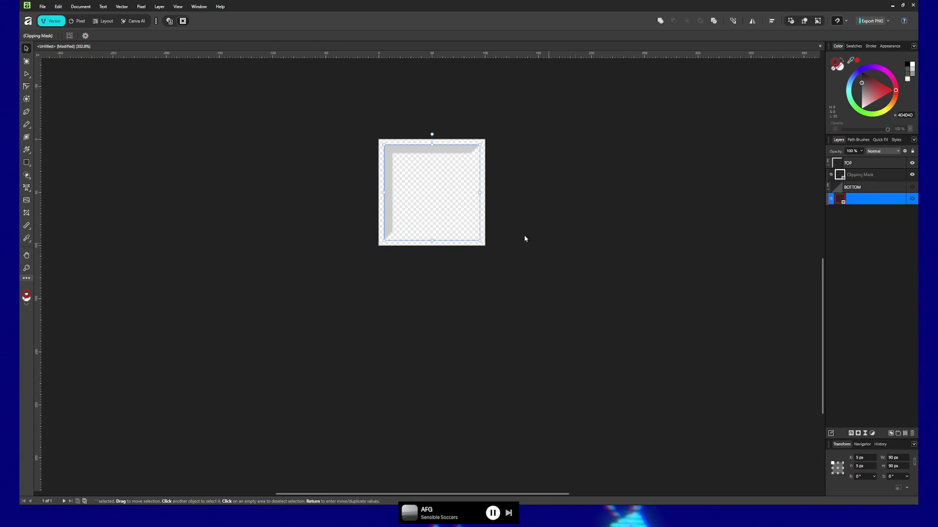
click(912, 198)
click(547, 236)
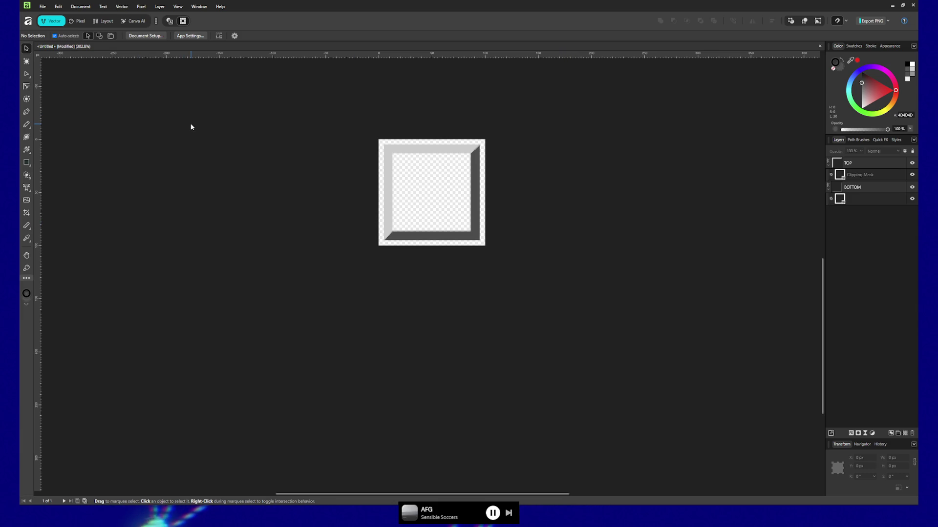
Set the Clipping Mask square to X 0, Y 0, 100 × 100 px
click(861, 174)
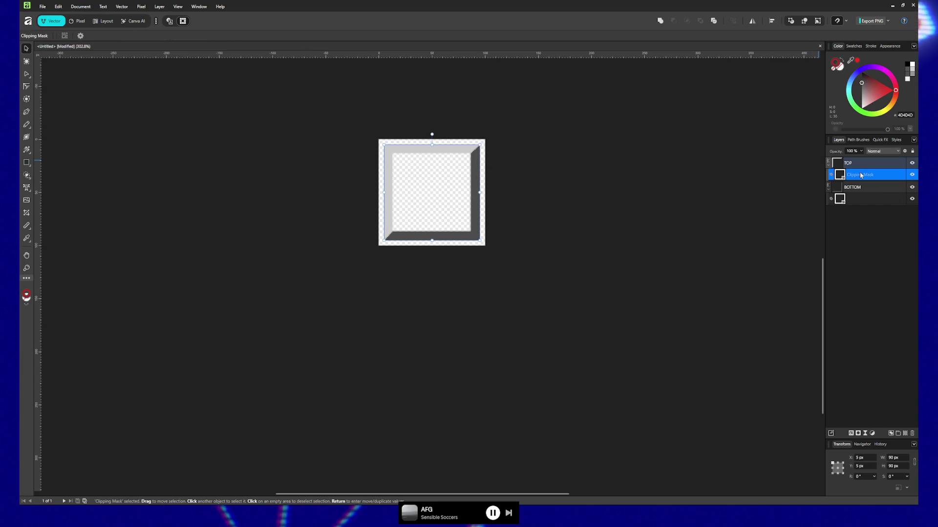
text(0)
key(Tab)
text(0)
key(Tab)
double_click(894, 459)
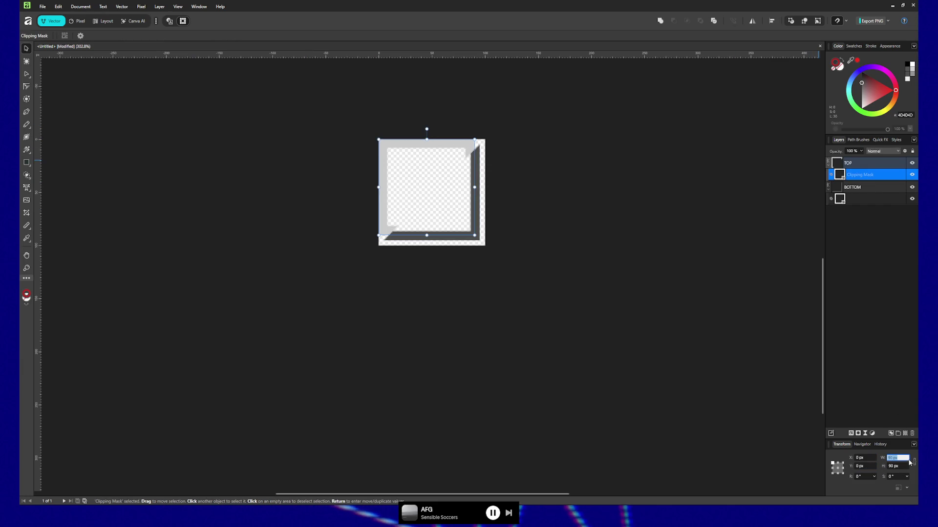
key(Tab)
text(100)
key(Tab)
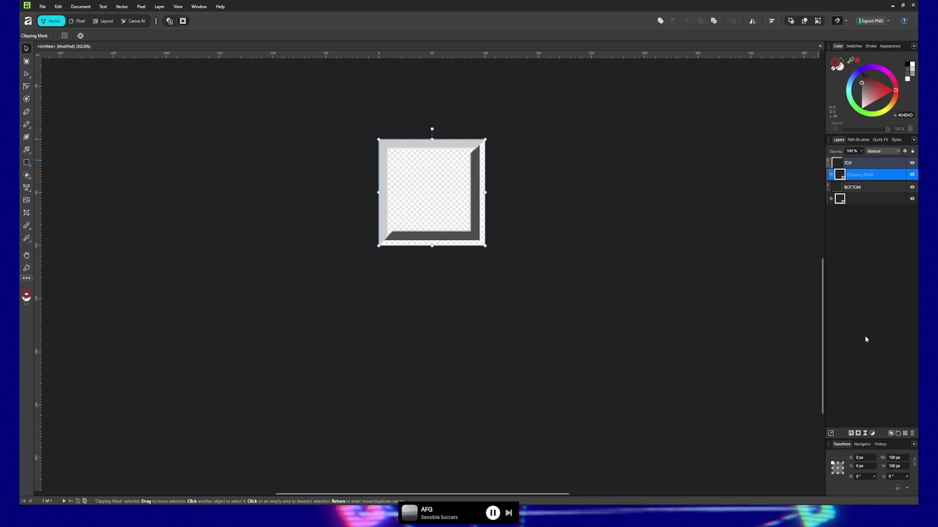
Set the lower mask square to X 0, Y 0 and 100 px width and height
click(858, 200)
click(871, 460)
text(0)
key(Tab)
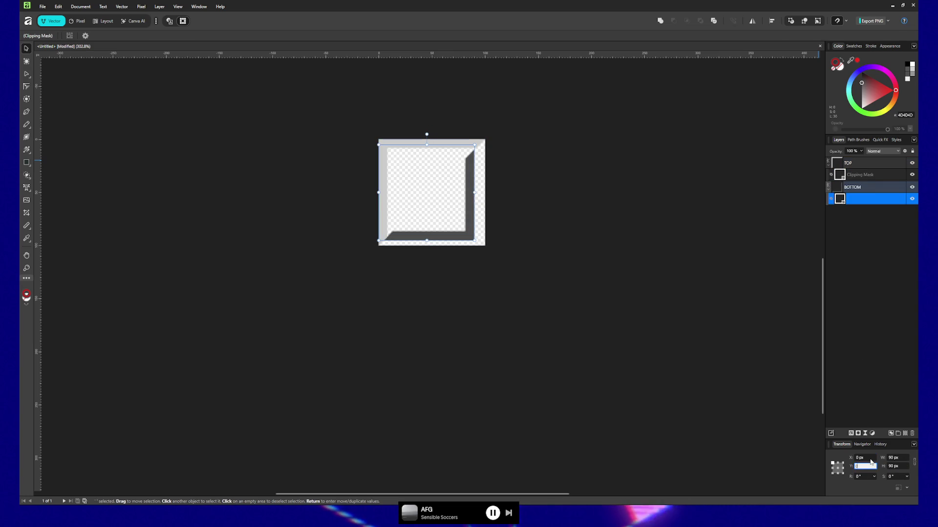
text(0)
key(Tab)
text(100)
key(Tab)
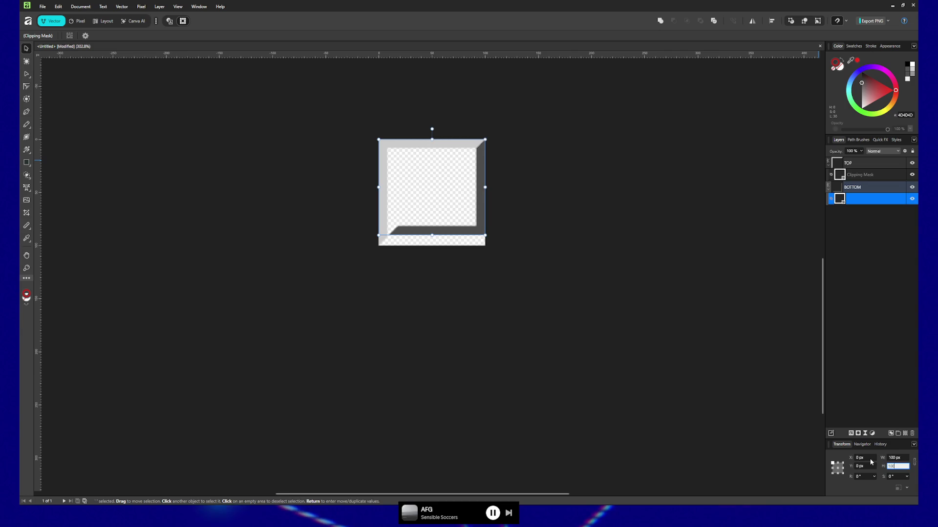
key(Tab)
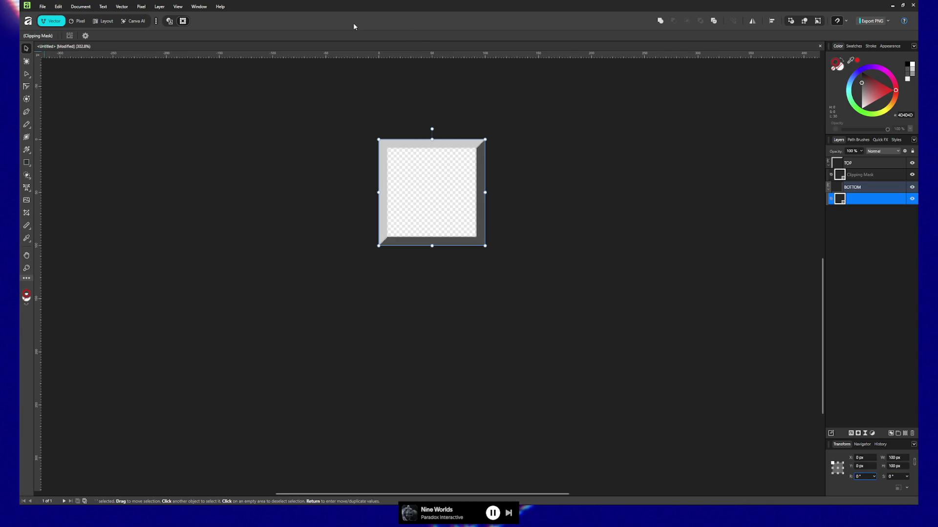
click(42, 6)
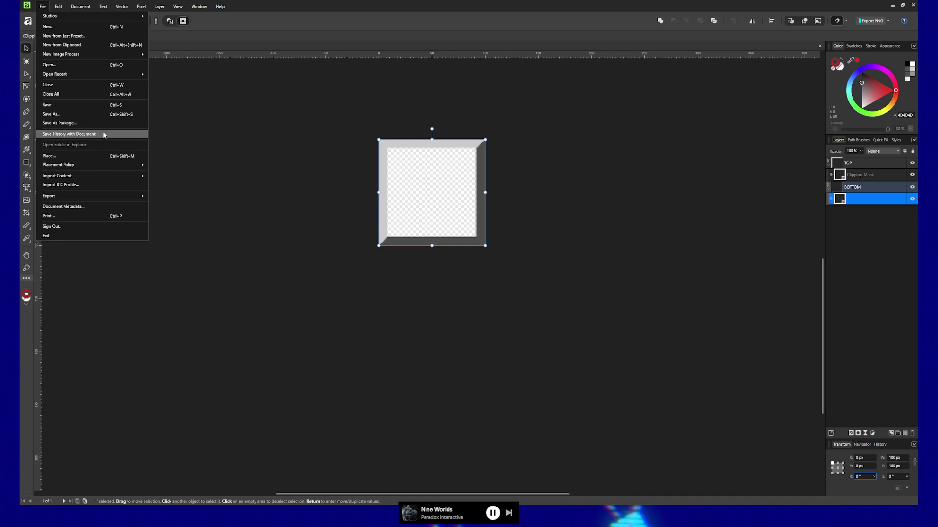
mouse_move(132, 196)
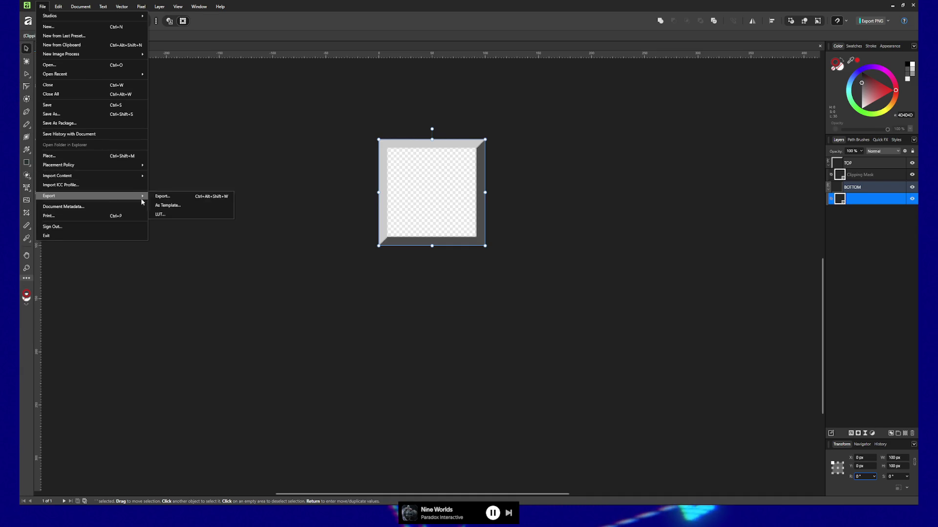
click(162, 198)
key(Escape)
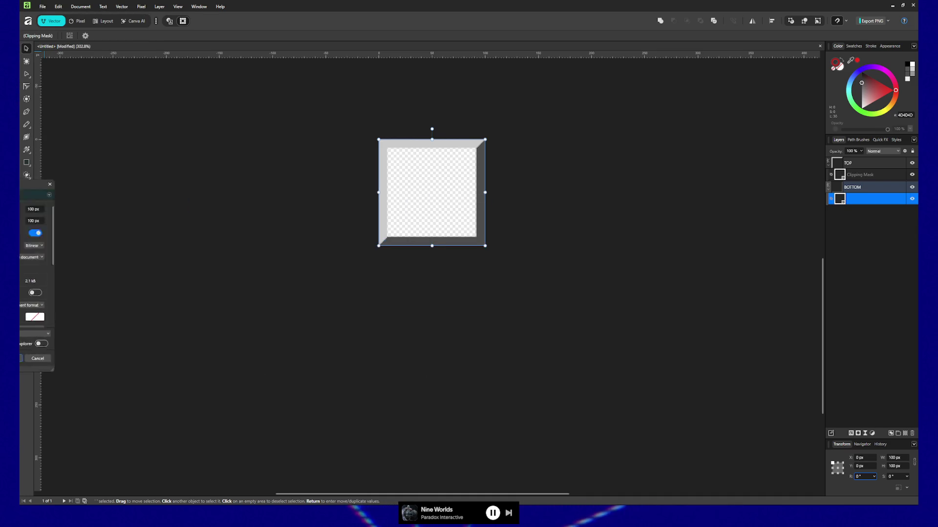
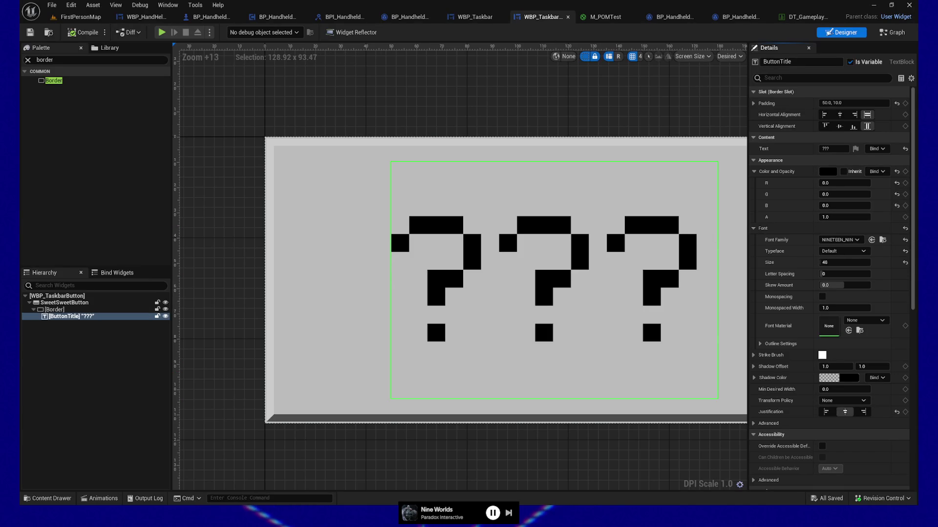
Reimport the T_W95Border texture from the Content Drawer
click(48, 498)
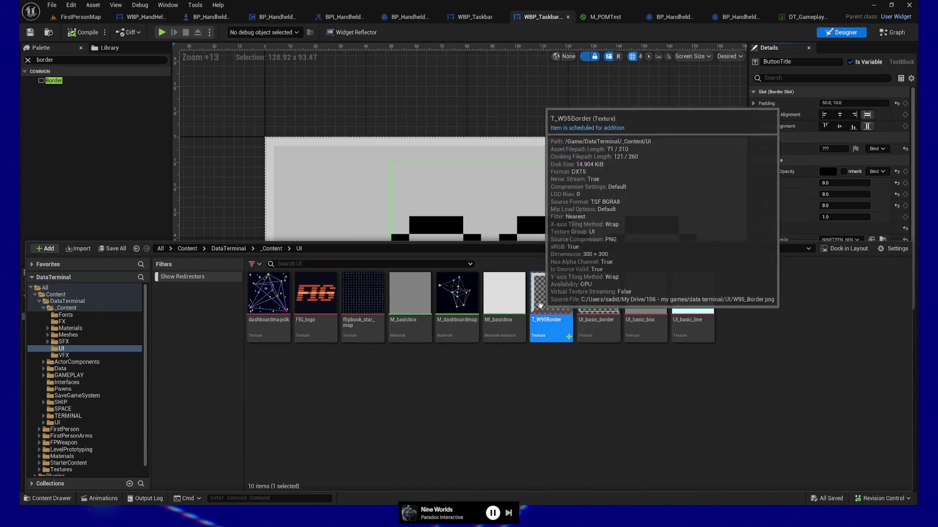
right_click(542, 303)
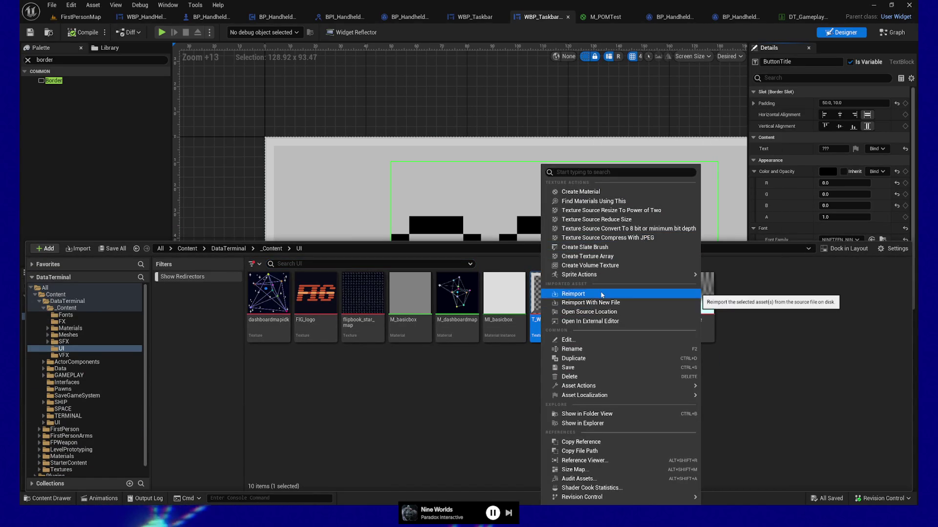
click(606, 293)
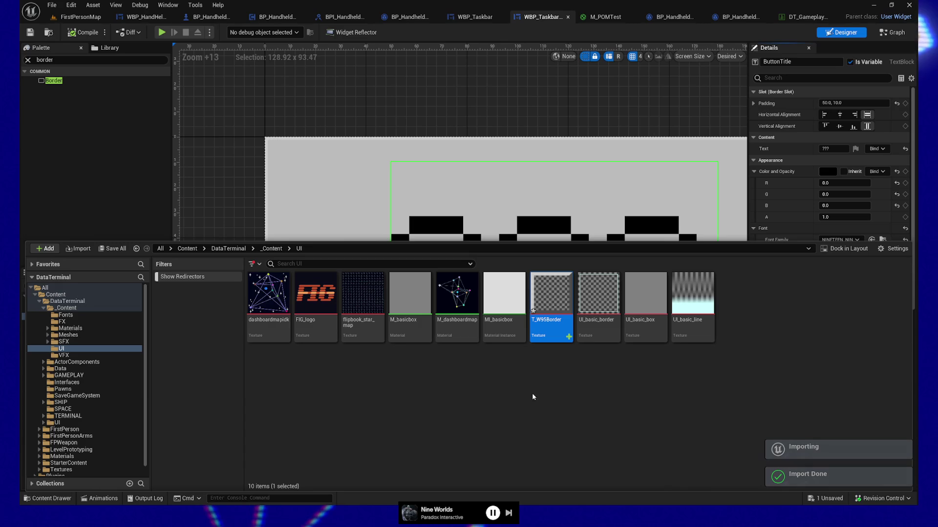
Set the button Border's margin to 0.1 on the left, top, right and bottom
click(544, 116)
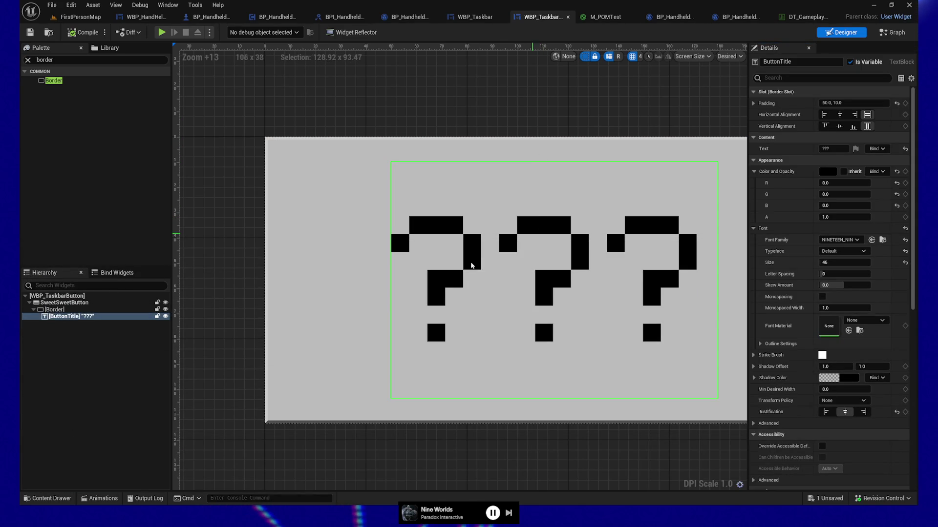
mouse_move(588, 438)
mouse_down()
mouse_move(473, 439)
mouse_move(500, 437)
mouse_up()
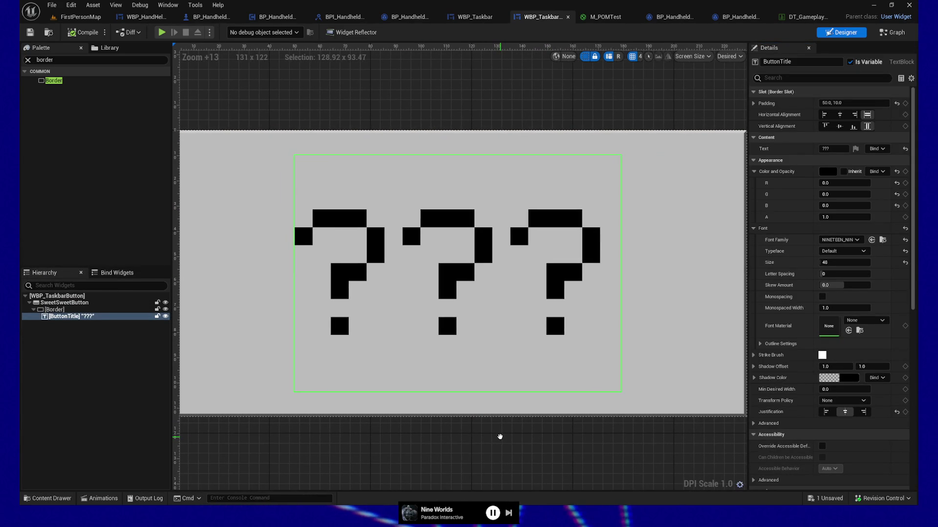
click(89, 310)
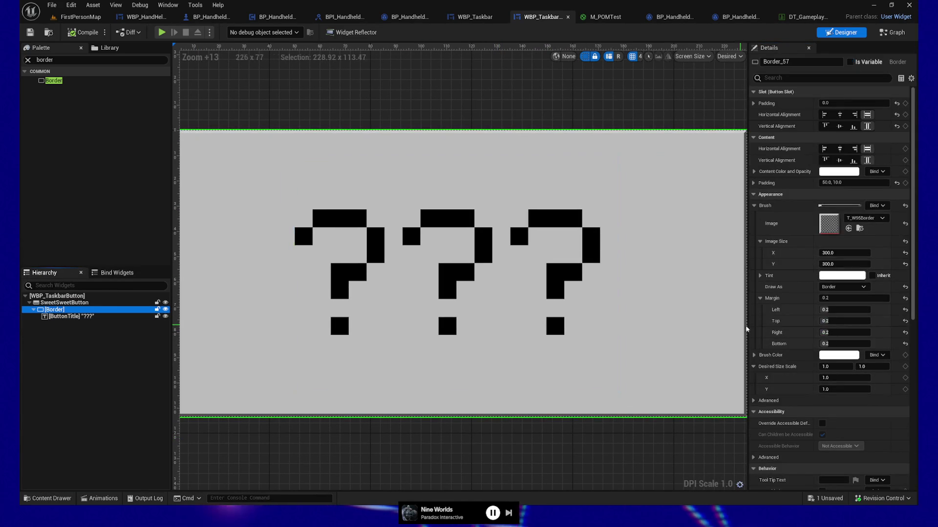
click(833, 310)
text(0.1)
key(Tab)
text(0.1)
key(Tab)
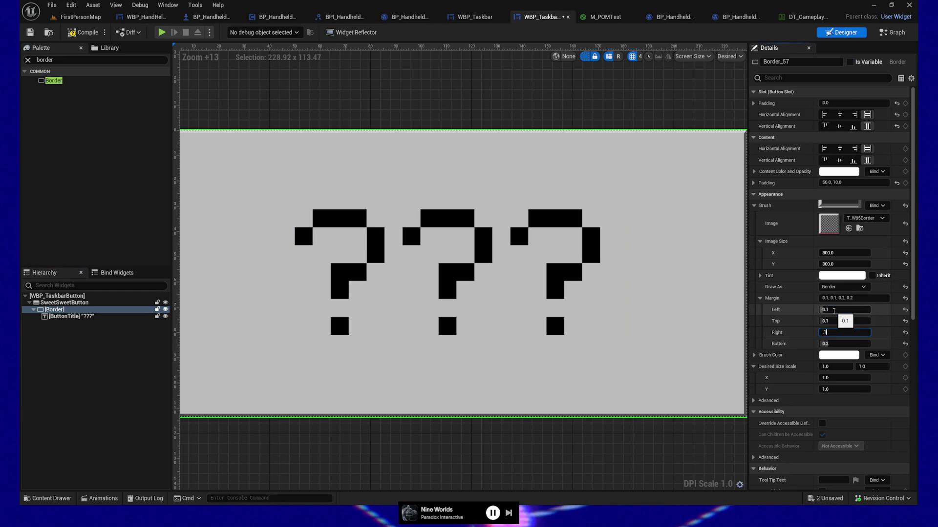
key(Tab)
text(0.1)
key(Tab)
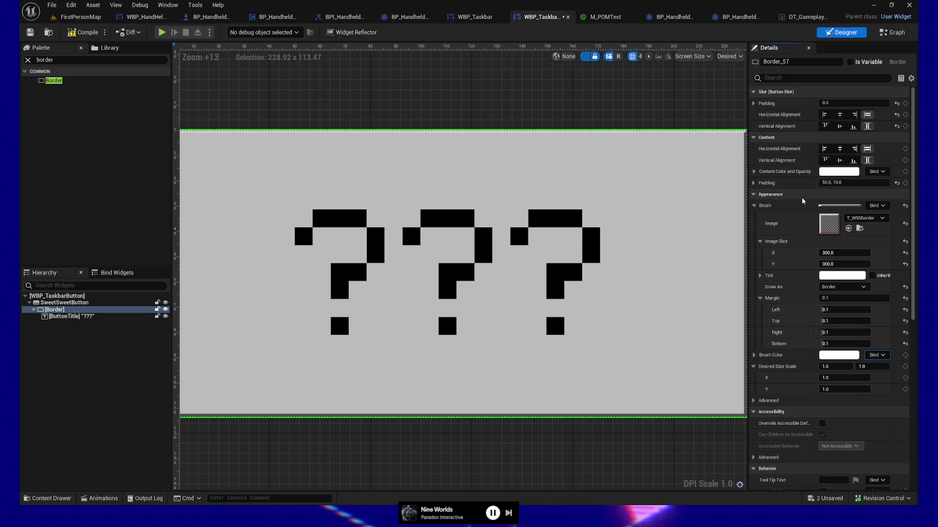
Save the button widget blueprint and launch the game preview
scroll(570, 268, down, 1)
scroll(316, 324, up, 1)
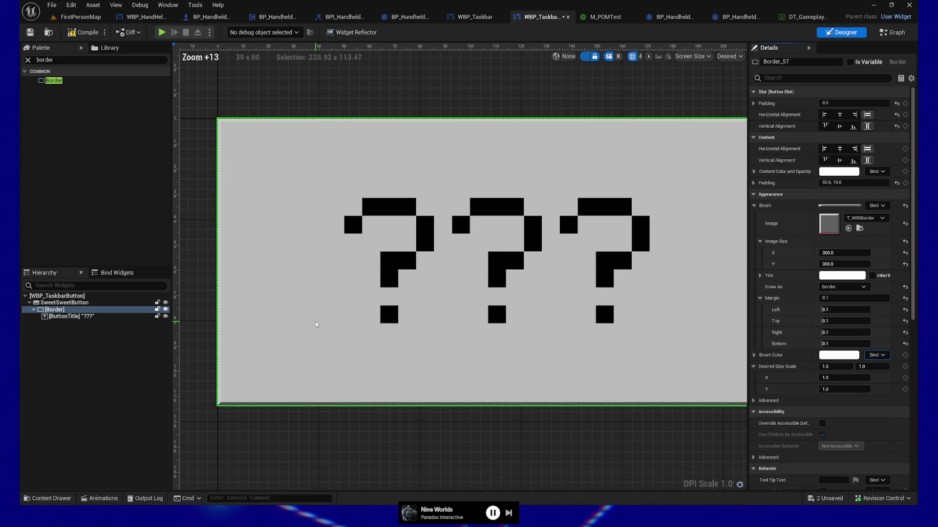
scroll(316, 324, up, 1)
scroll(293, 323, up, 1)
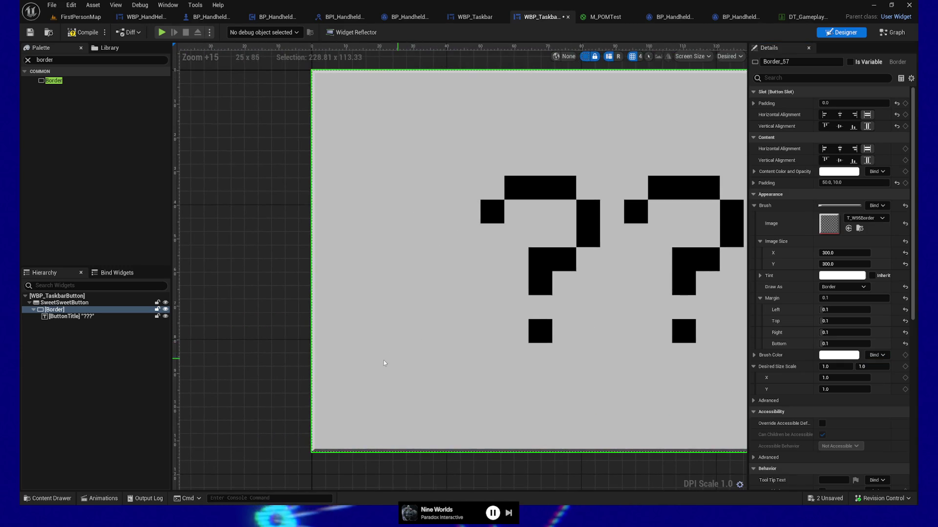
scroll(447, 338, down, 2)
mouse_move(469, 347)
mouse_down()
mouse_move(372, 343)
mouse_move(394, 328)
mouse_move(210, 235)
mouse_up()
scroll(372, 343, down, 1)
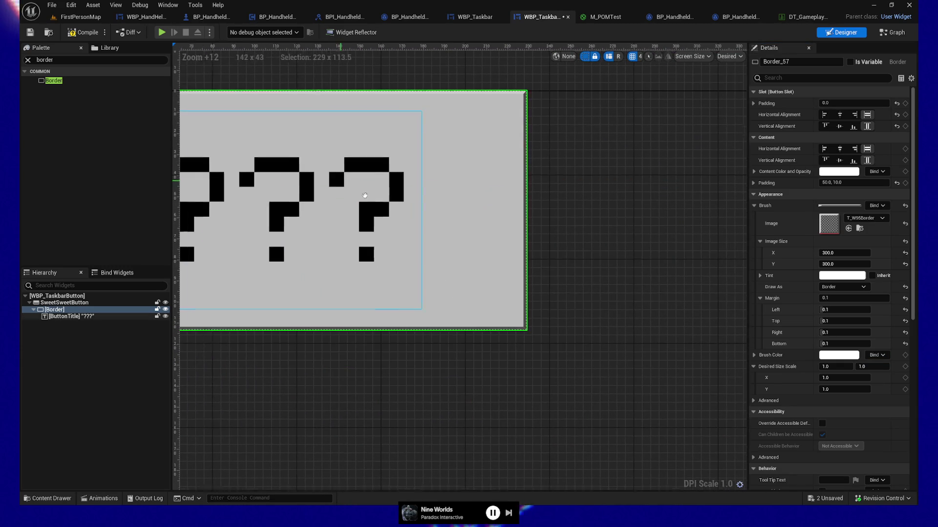
drag(349, 186, 591, 266)
click(30, 32)
click(162, 32)
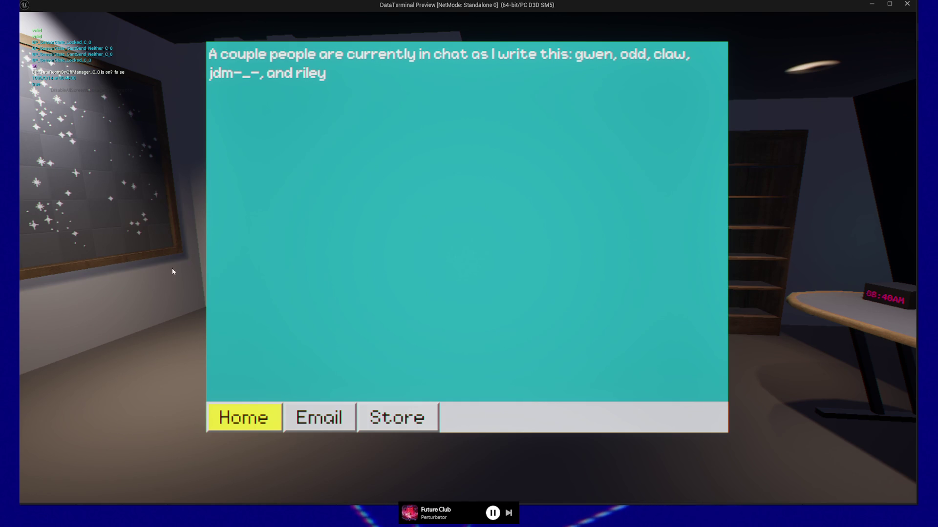
Pause the running preview and quit back to the WBP_Taskbar editor
key(Escape)
key(Escape)
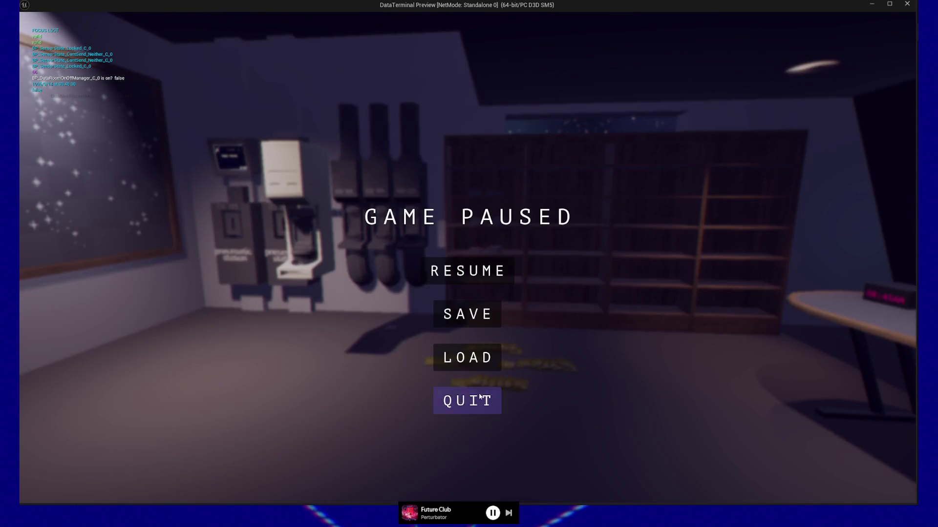
click(480, 398)
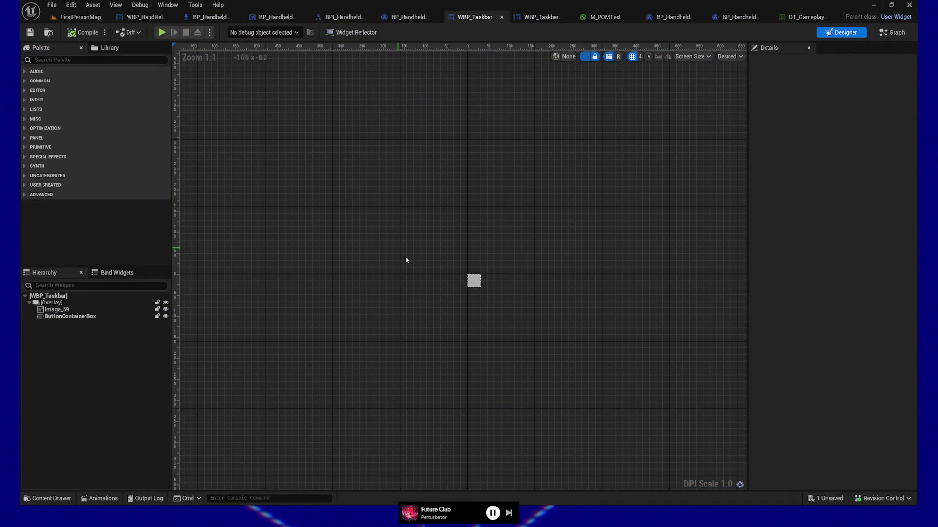
Set Image_59's Color and Opacity to 0.5 grey (R, G, B all 0.5)
click(81, 309)
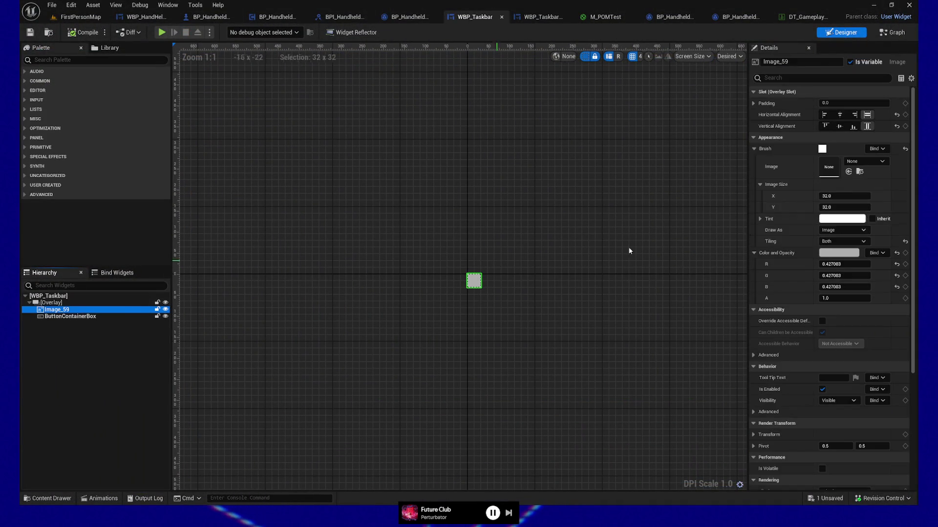
click(840, 252)
click(742, 384)
text(.5)
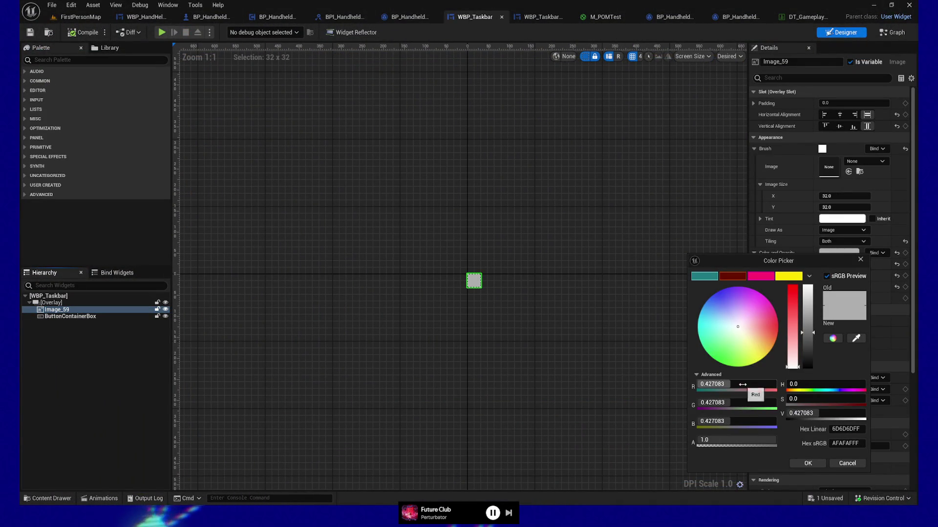
key(Tab)
text(.5)
key(Tab)
text(.5)
key(Tab)
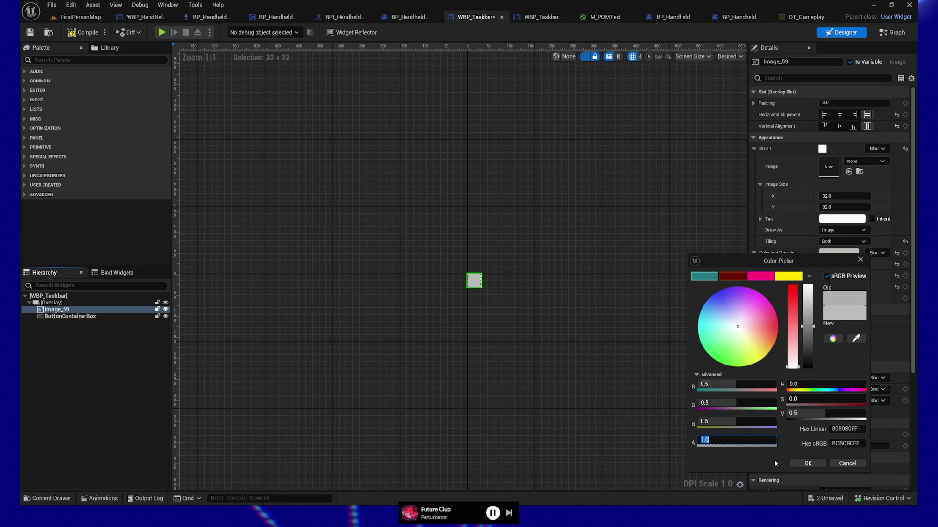
click(805, 463)
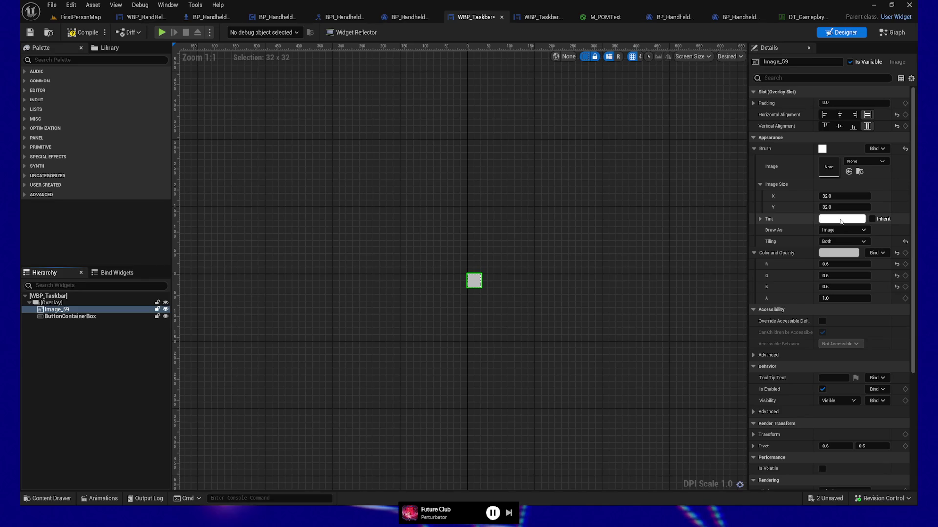
Compile and save WBP_Taskbar, then launch the game preview
click(91, 32)
key(ctrl+s)
click(162, 33)
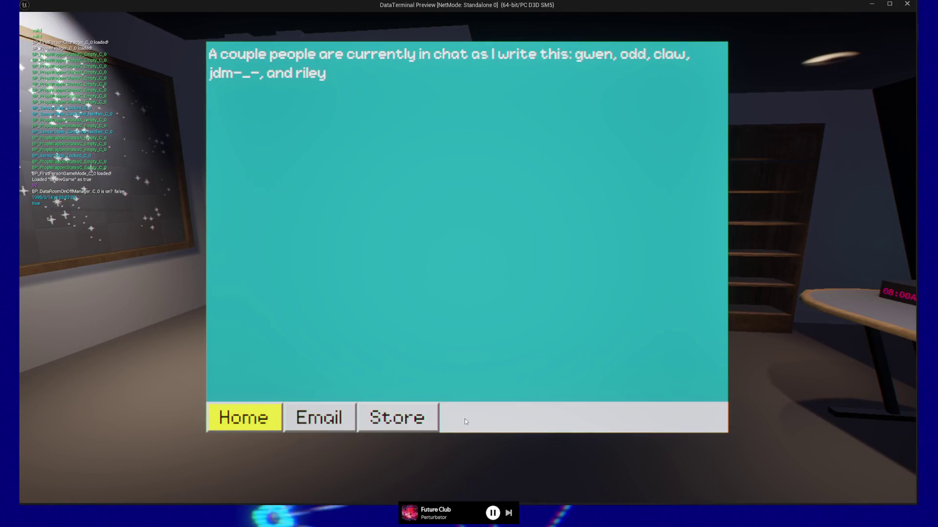
Quit the preview, set Image_59's colour R, G, B to 0.25, and relaunch the preview
key(Escape)
key(Escape)
click(464, 400)
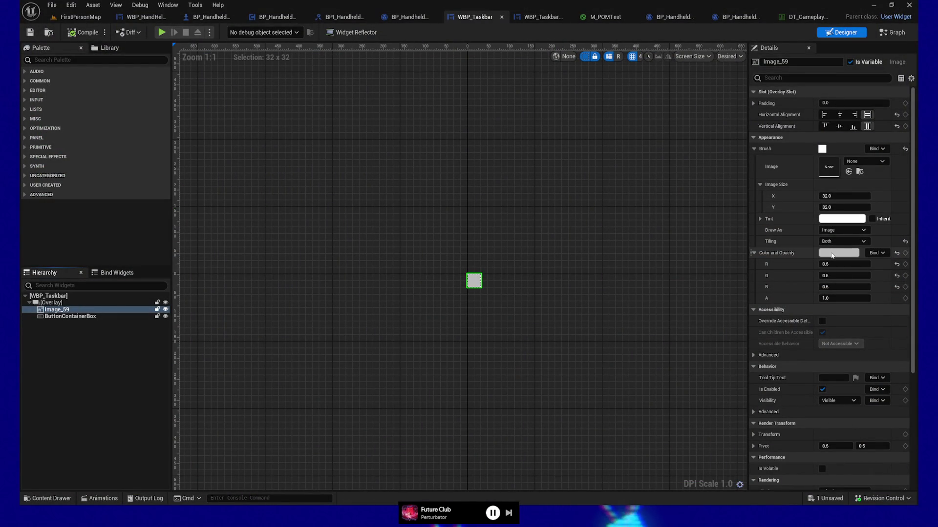
mouse_move(844, 264)
mouse_down()
mouse_move(831, 264)
mouse_move(846, 266)
mouse_up()
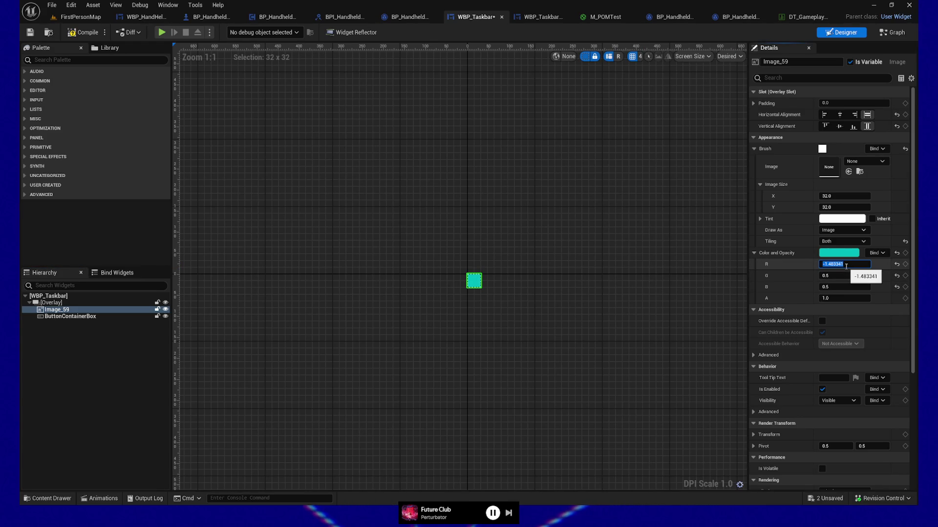
key(Tab)
text(0)
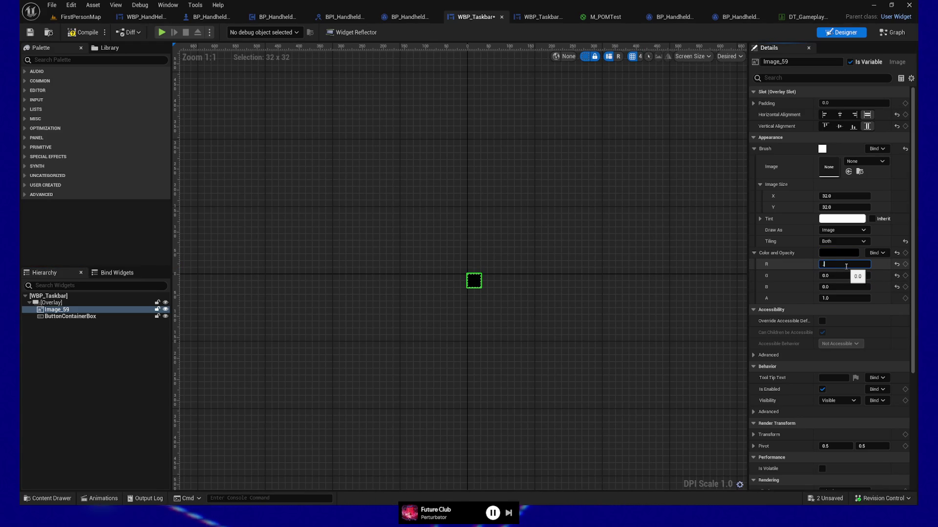
key(Tab)
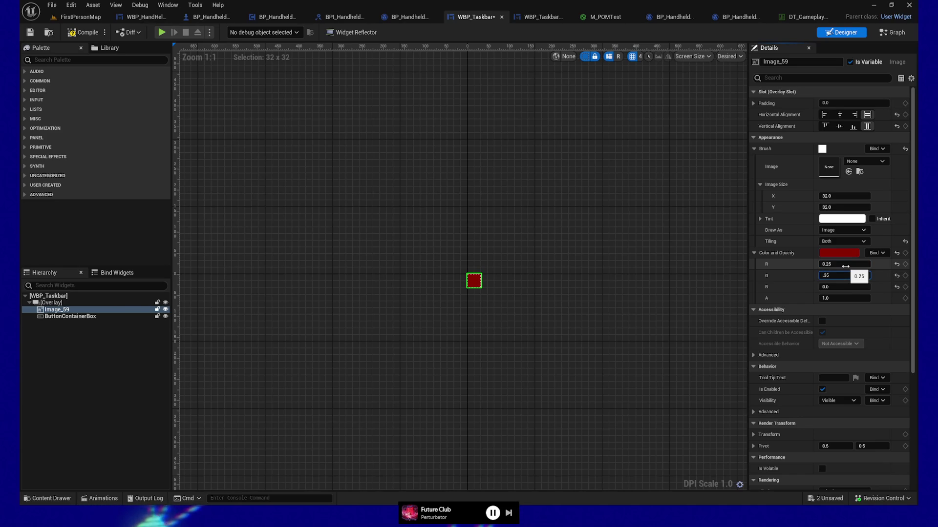
text(.25)
key(Tab)
text(.2)
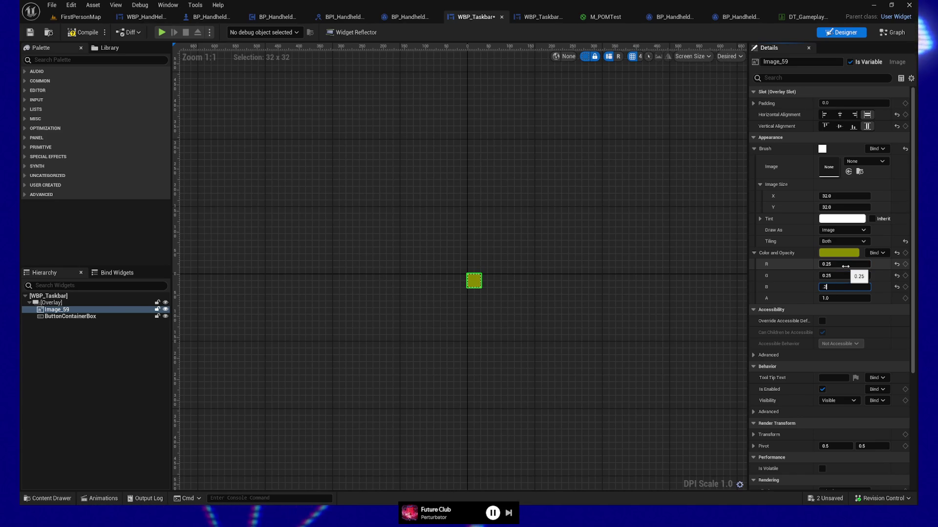
text(5)
key(Tab)
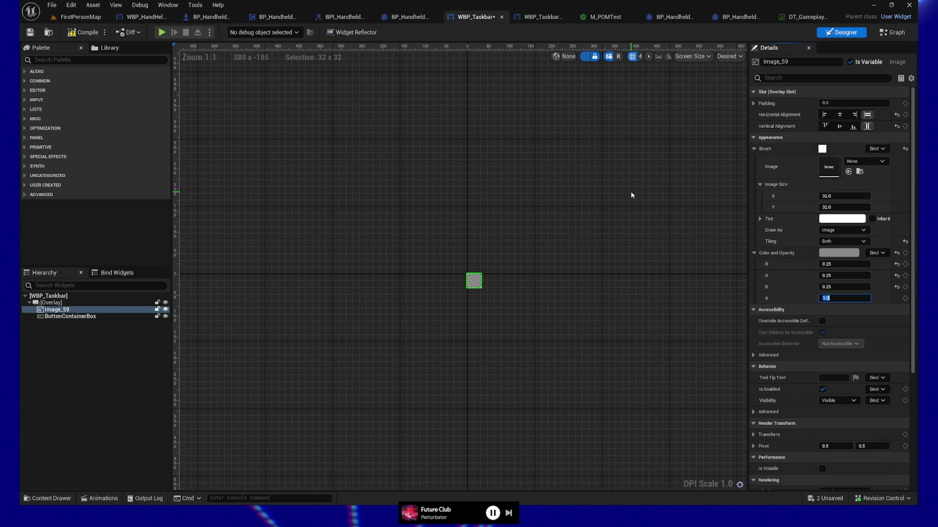
click(206, 80)
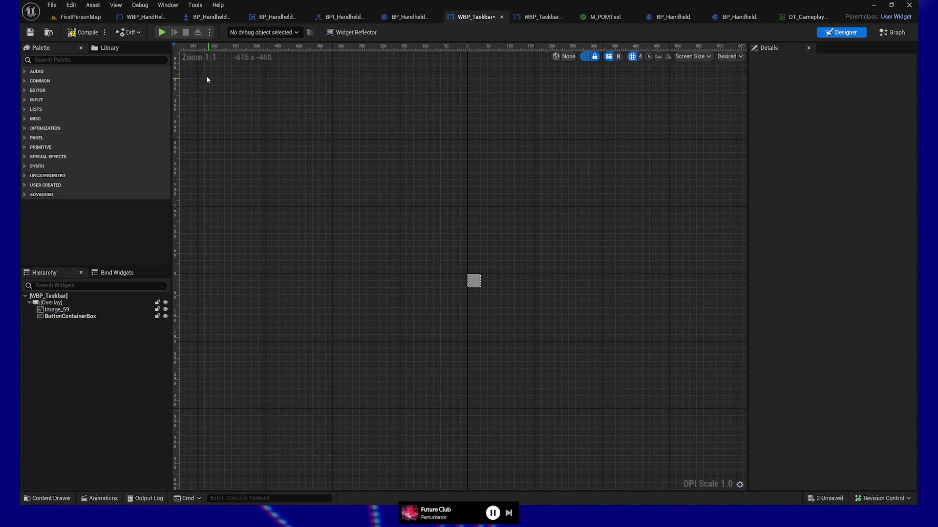
click(174, 33)
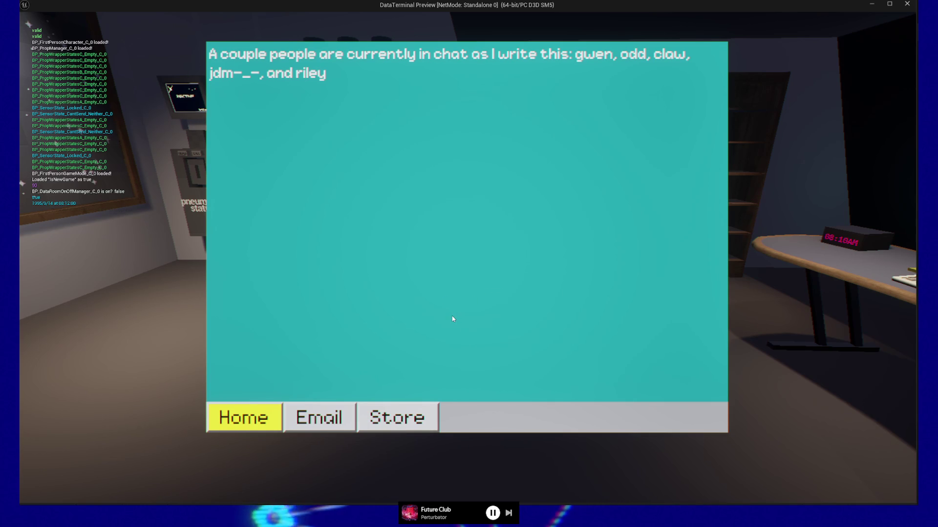
Quit the preview, reset Image_59 to 0.5 grey, save WBP_Taskbar, and switch to WBP_TaskbarButton
key(Escape)
key(Escape)
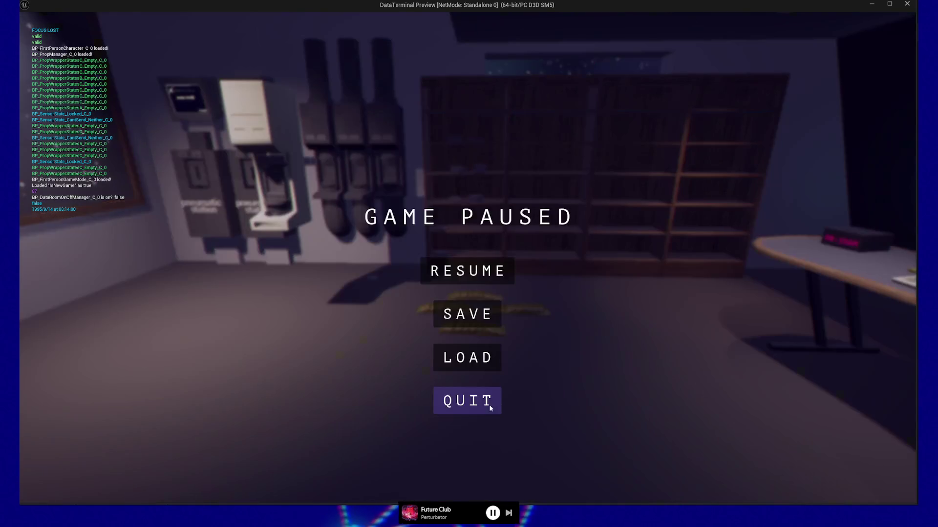
click(476, 399)
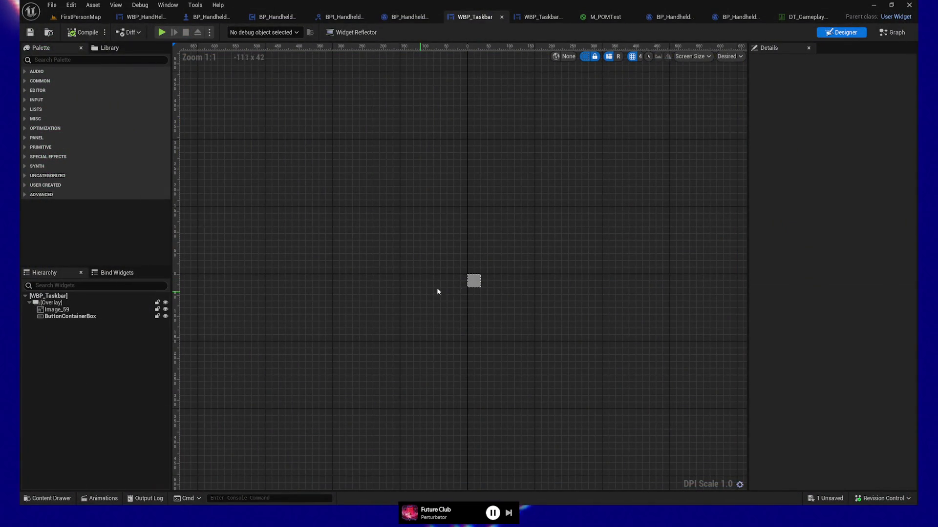
click(56, 310)
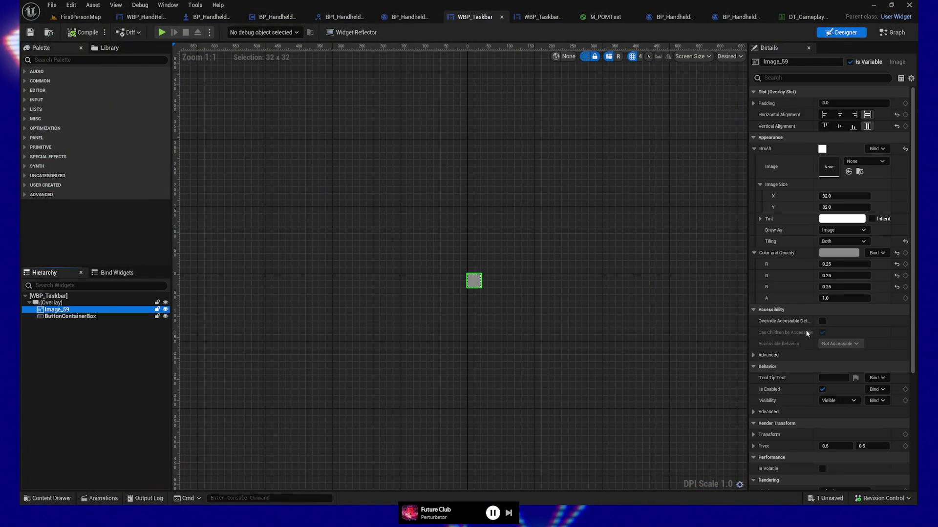
click(840, 264)
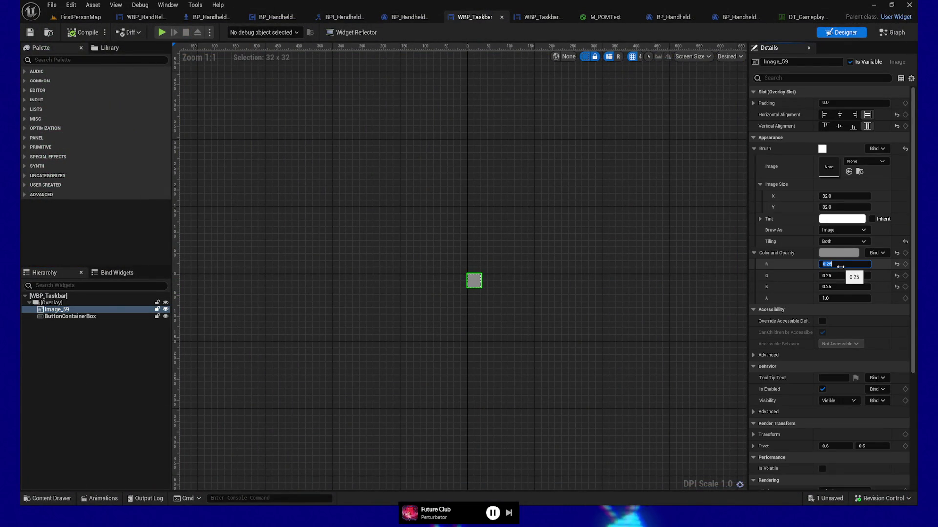
text(.5)
key(Tab)
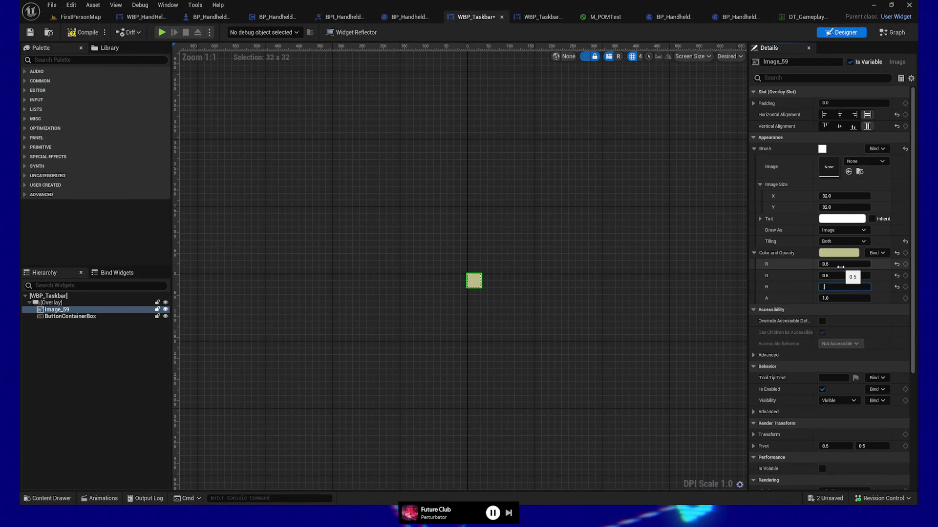
click(452, 169)
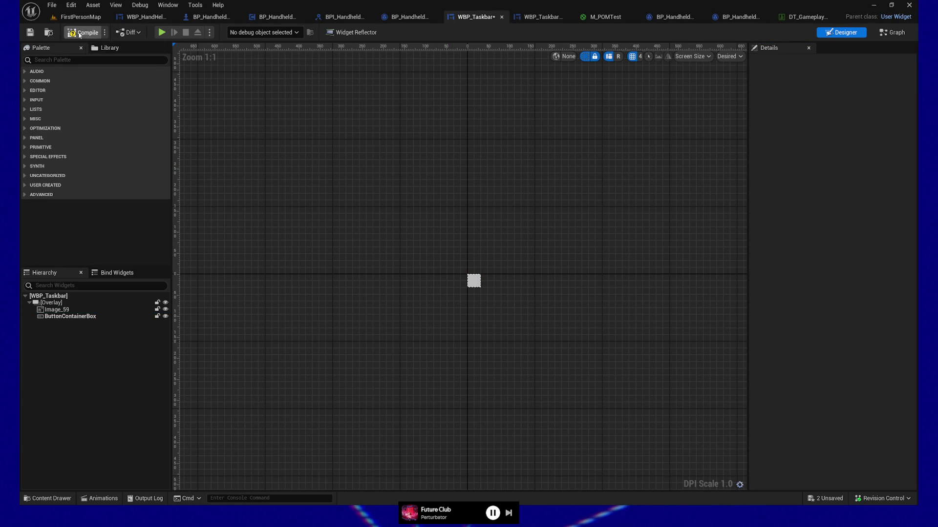
key(ctrl+s)
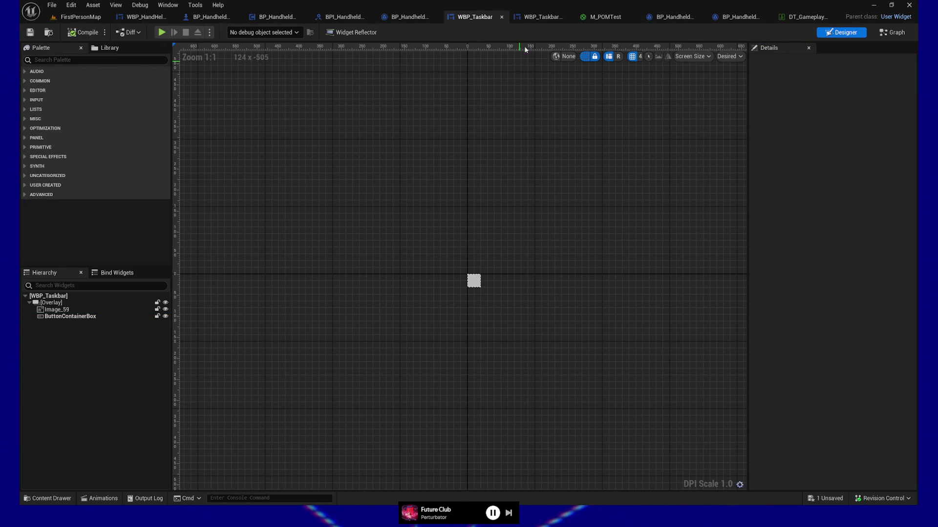
click(542, 16)
click(62, 313)
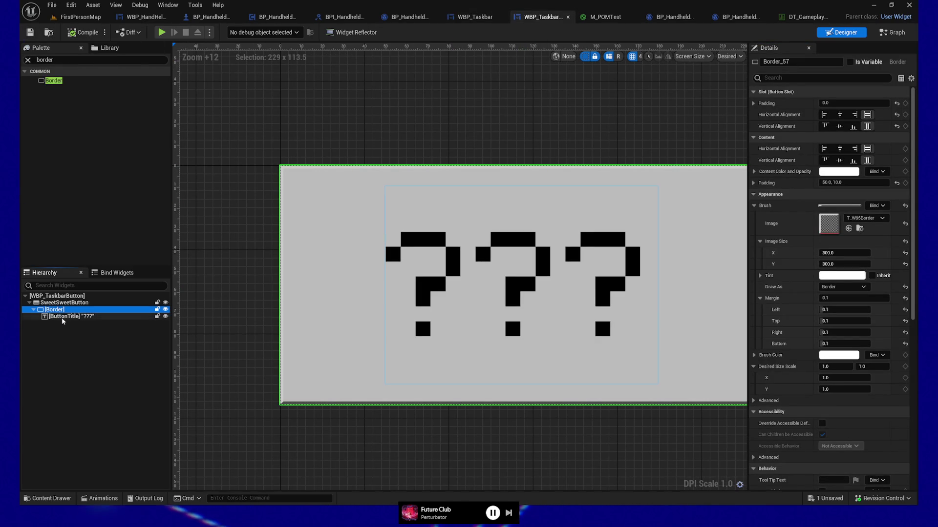
Set SweetSweetButton's Normal style tint to R, G, B 0.5 and save the widget
click(60, 304)
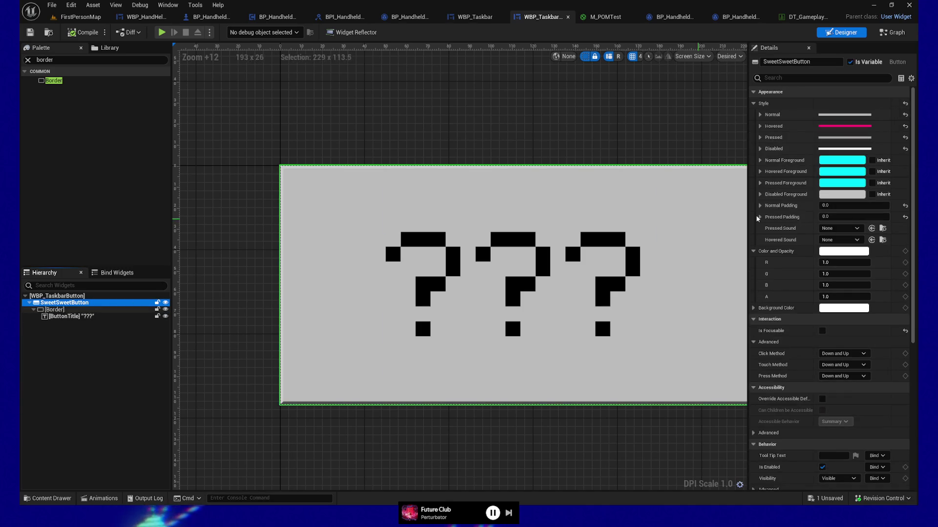
click(765, 114)
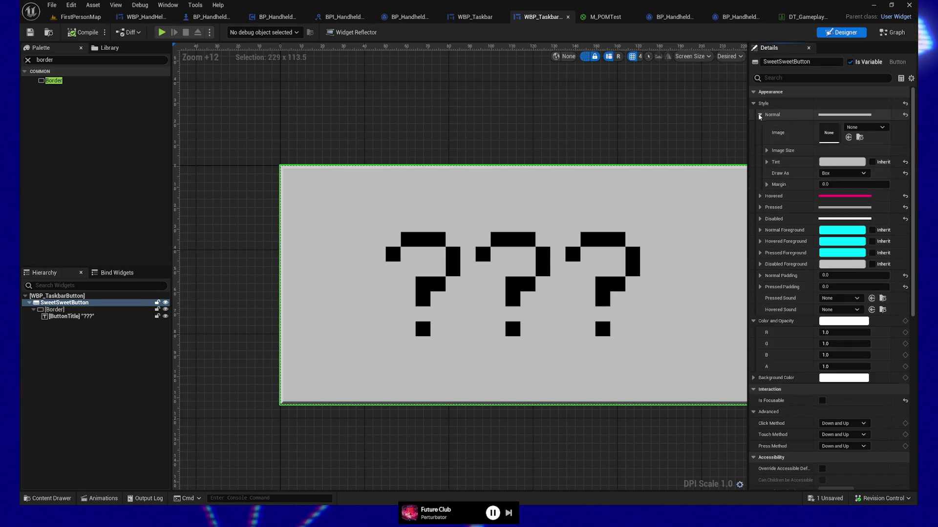
click(836, 162)
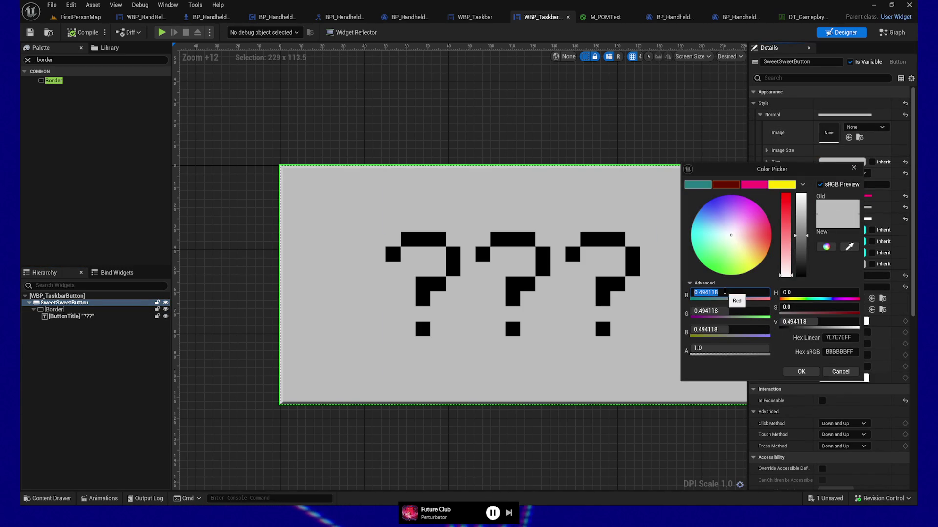
text(.5)
key(Tab)
text(.5)
key(Tab)
text(.5)
key(Tab)
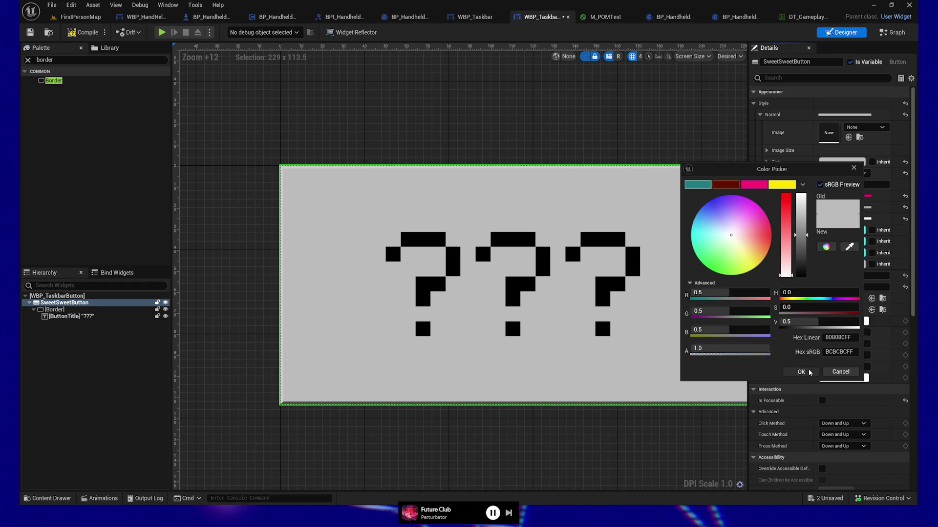
click(801, 371)
key(ctrl+s)
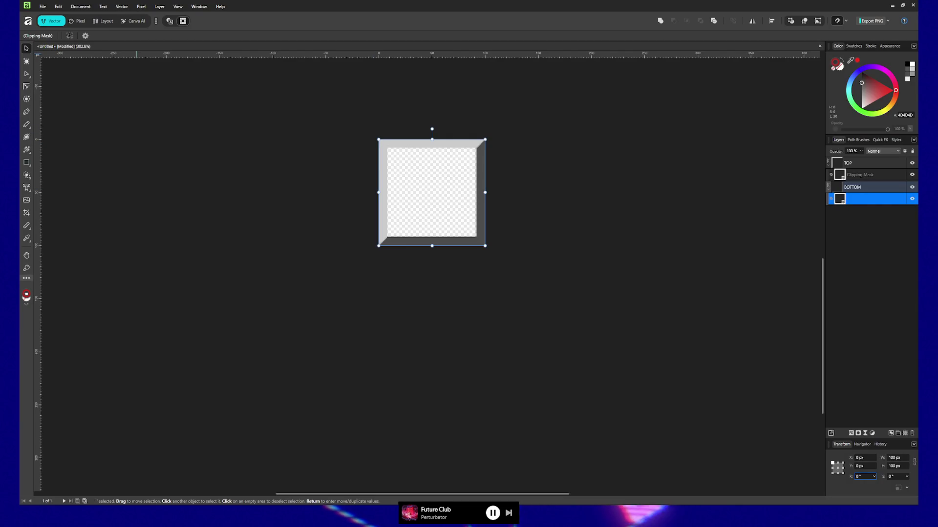
Raise the TOP bevel shape's fill lightness to 90 in Affinity
click(859, 164)
click(862, 175)
click(860, 163)
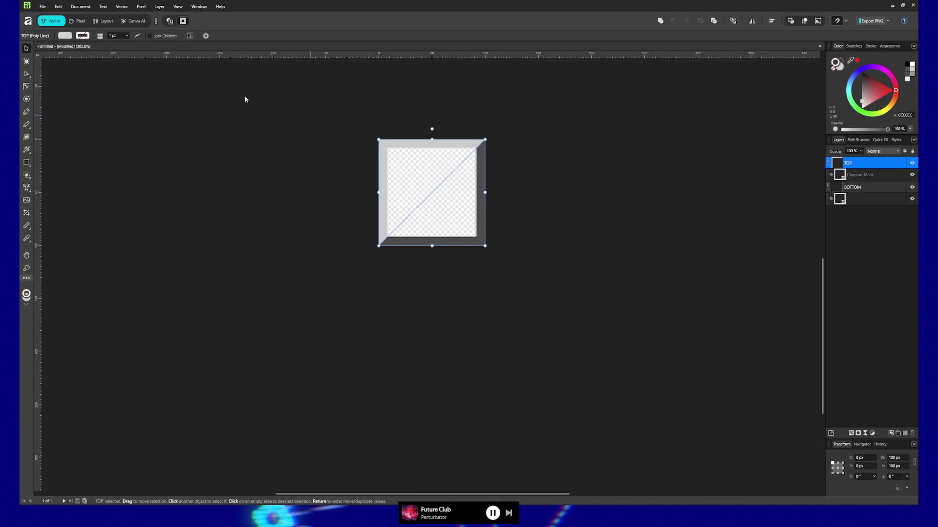
click(65, 36)
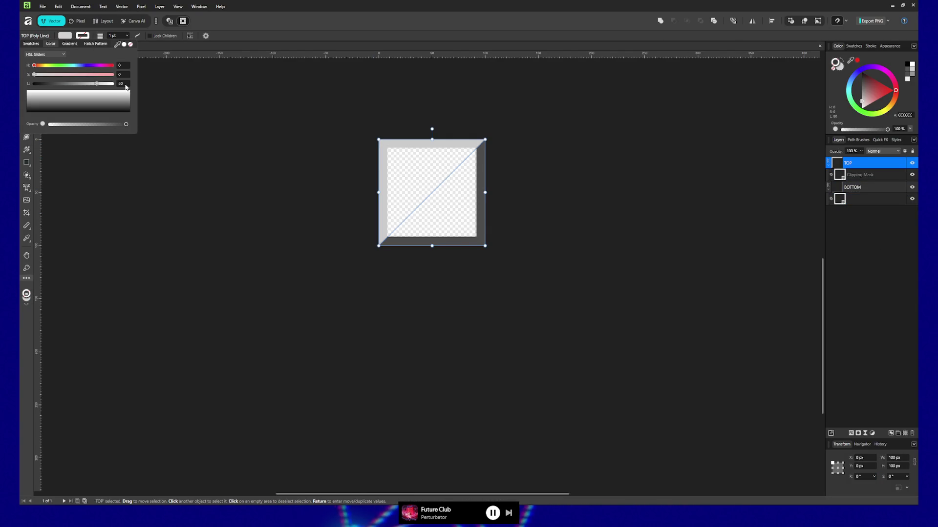
text(90)
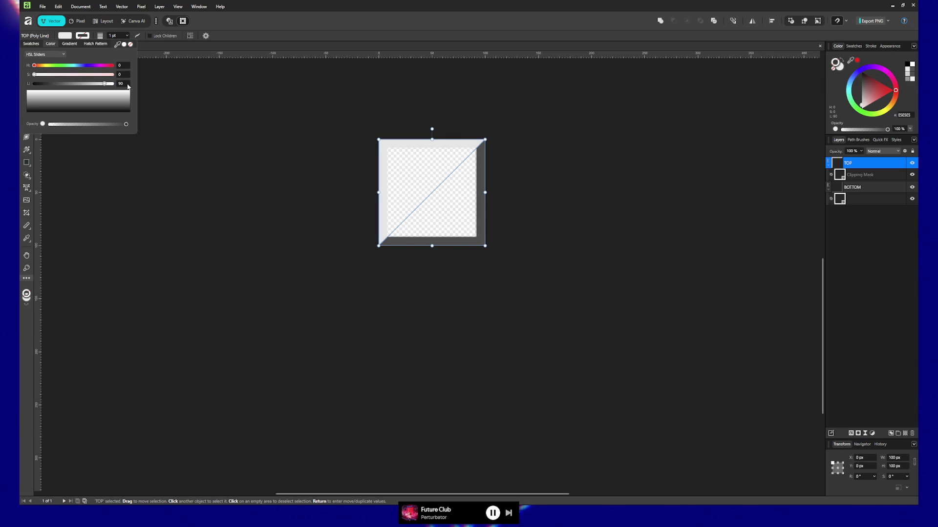
click(157, 116)
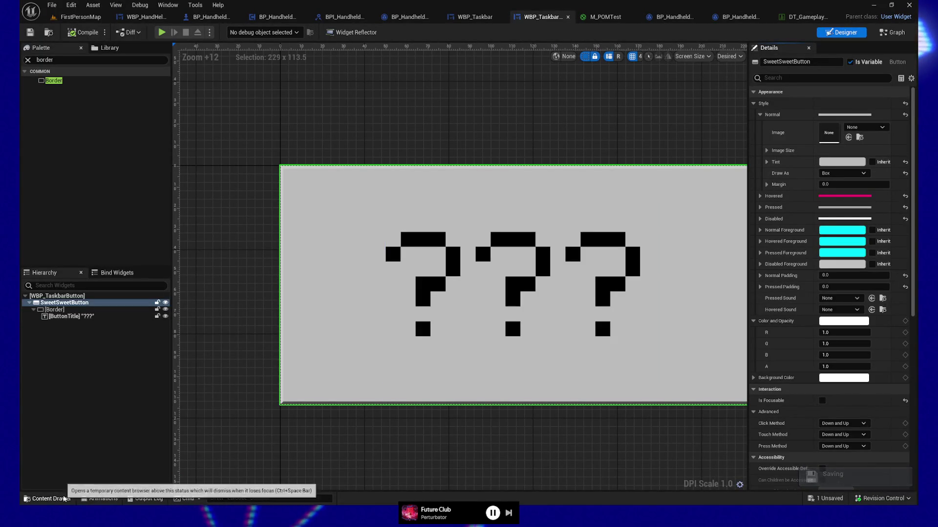
Reimport the edited T_W95Border texture, then select the ButtonTitle text widget
click(64, 499)
right_click(554, 303)
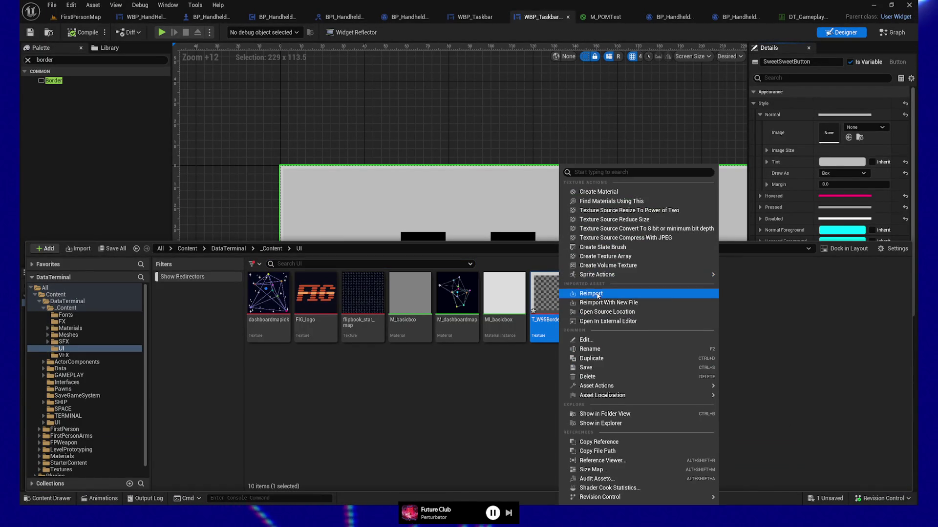
click(598, 295)
click(405, 109)
click(399, 224)
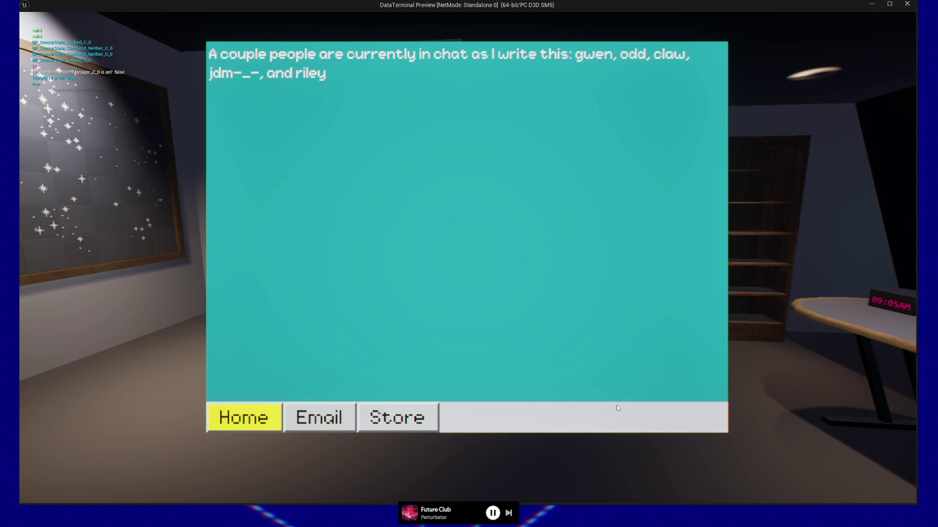
Leave the terminal screen and pause the game preview with Escape
key(Escape)
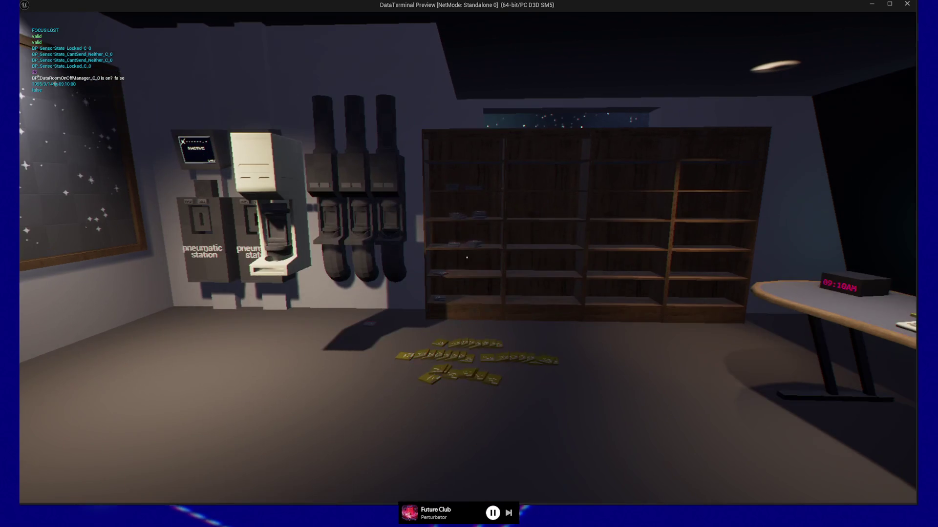
key(Escape)
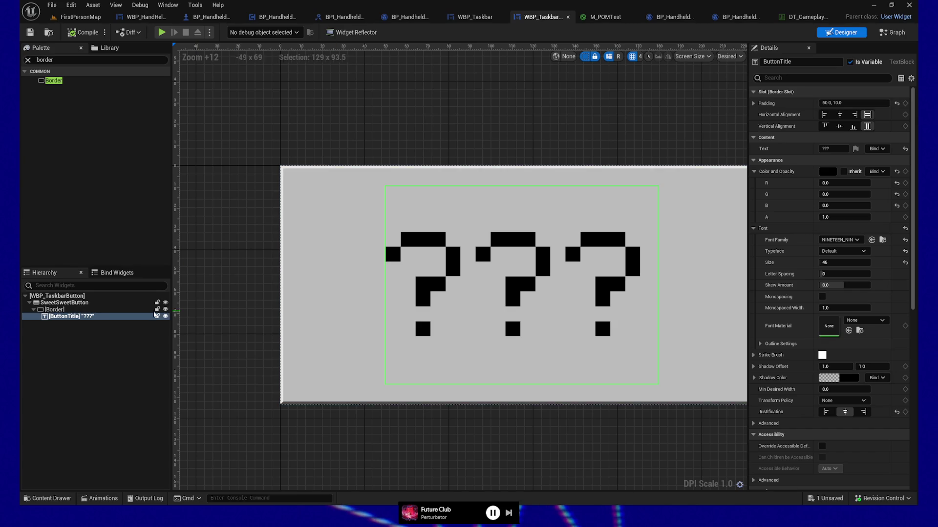
Select the Border widget and keep its brush Draw As set to Border
mouse_move(259, 379)
mouse_down()
mouse_move(181, 367)
mouse_move(183, 375)
mouse_up()
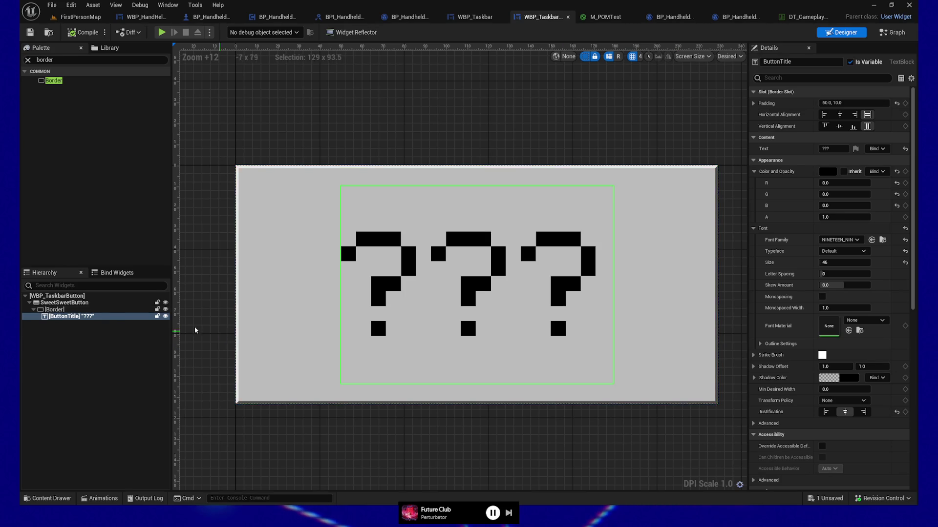
click(122, 309)
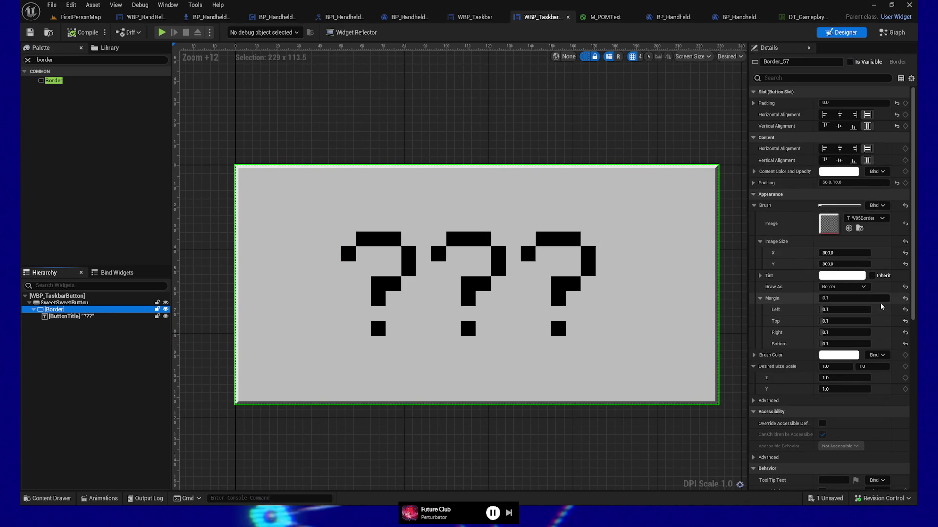
click(801, 292)
click(842, 287)
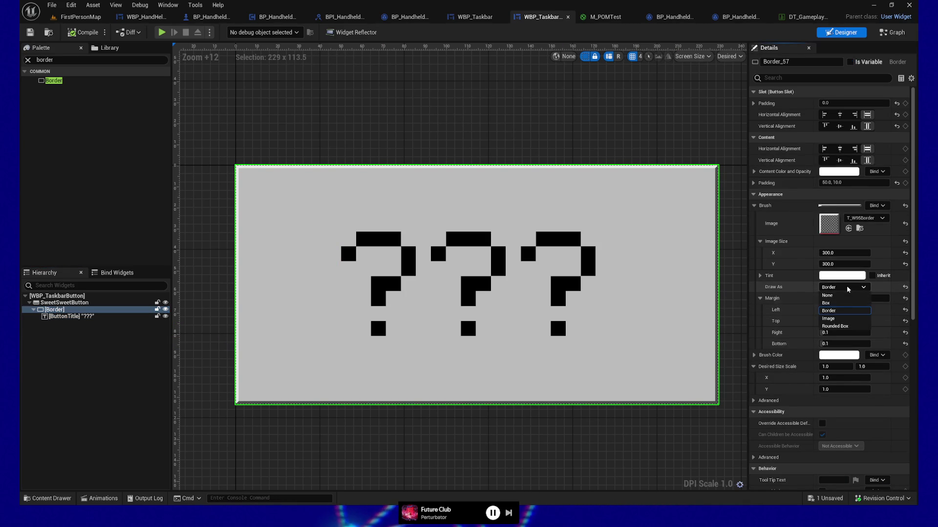
click(786, 289)
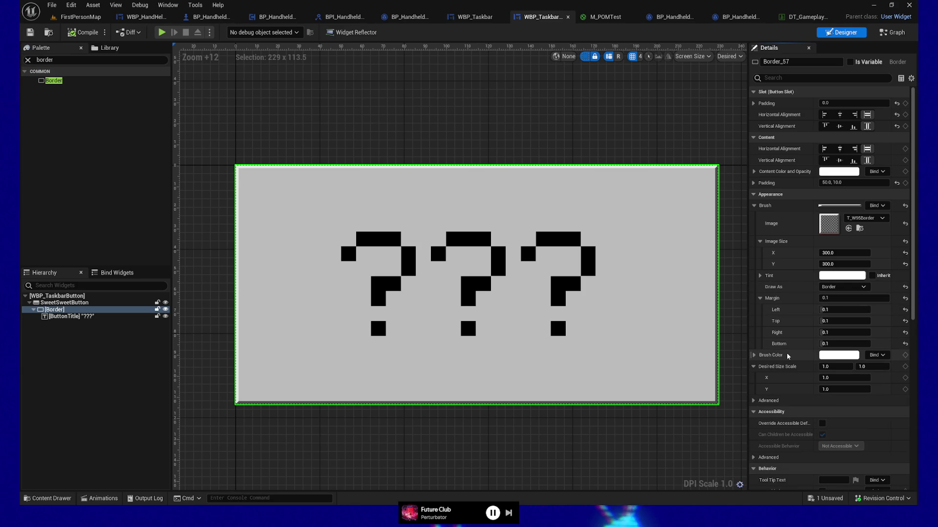
Scroll through the Border's Details, checking the Advanced sections, and expand Render Transform
scroll(785, 357, down, 1)
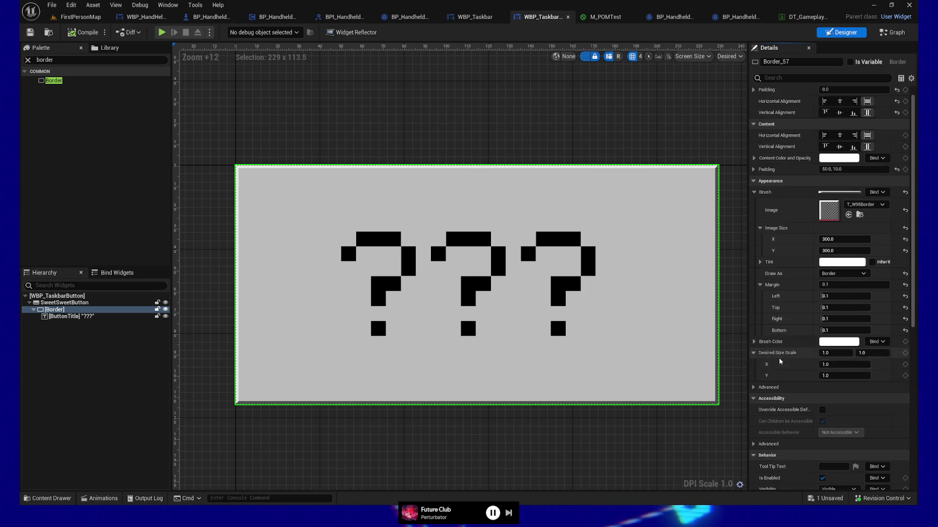
click(753, 388)
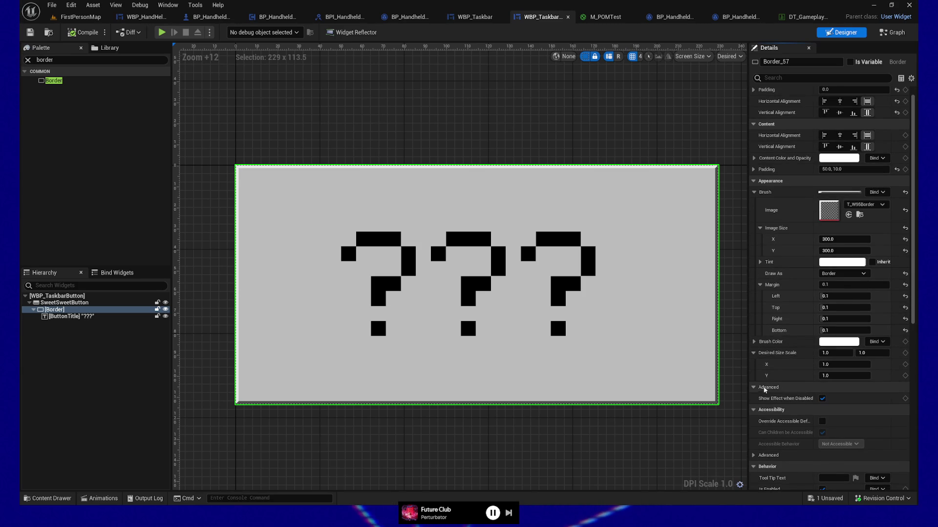
click(754, 387)
scroll(815, 360, down, 3)
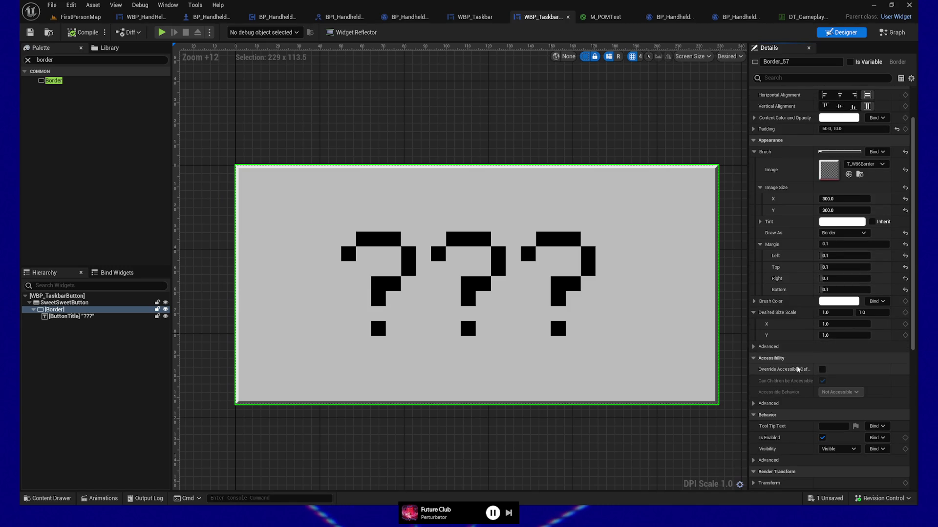
scroll(815, 359, down, 4)
click(754, 350)
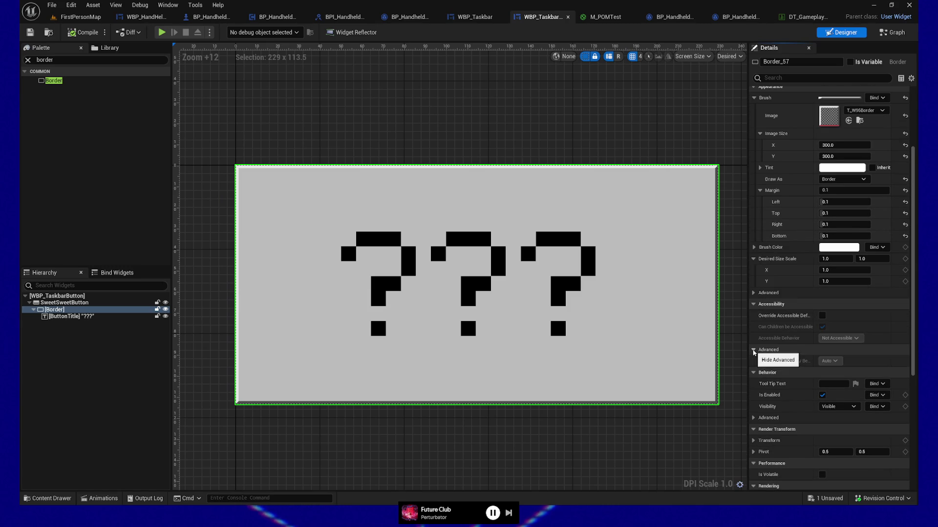
click(753, 350)
scroll(780, 352, down, 4)
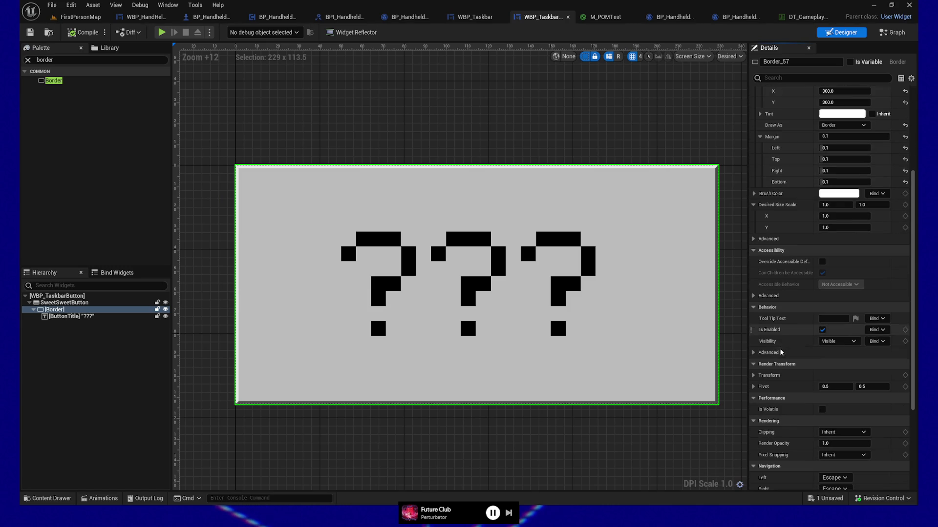
click(754, 352)
click(755, 352)
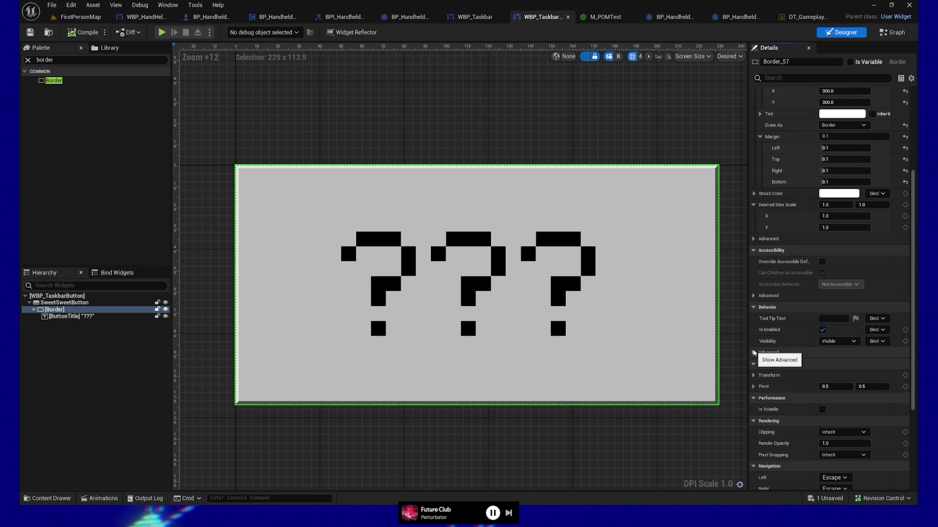
scroll(755, 342, down, 3)
click(755, 337)
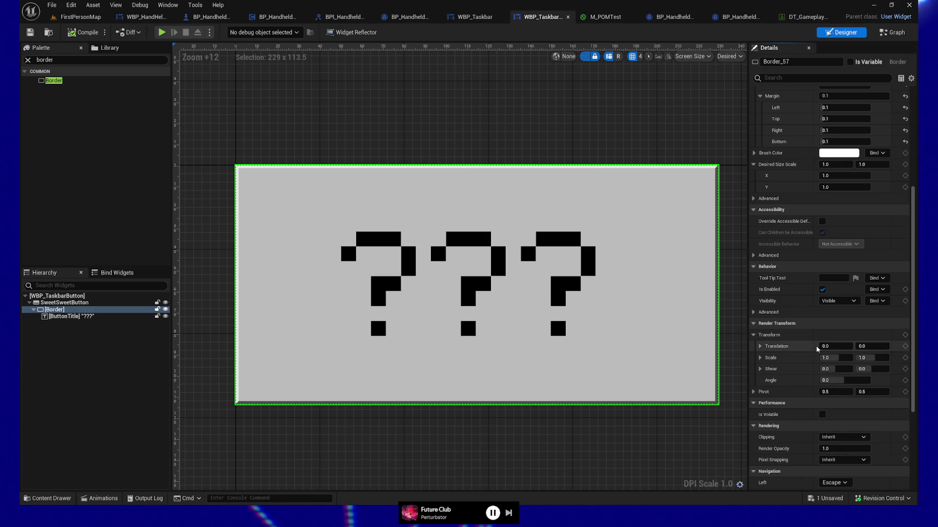
mouse_move(832, 356)
mouse_down()
mouse_move(851, 356)
mouse_move(815, 356)
mouse_move(837, 358)
mouse_up()
click(837, 359)
key(Return)
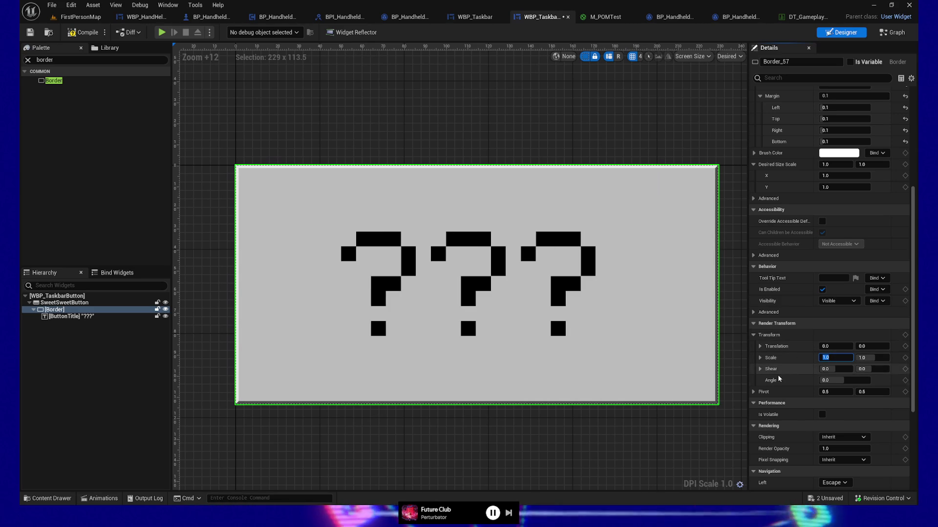
click(830, 346)
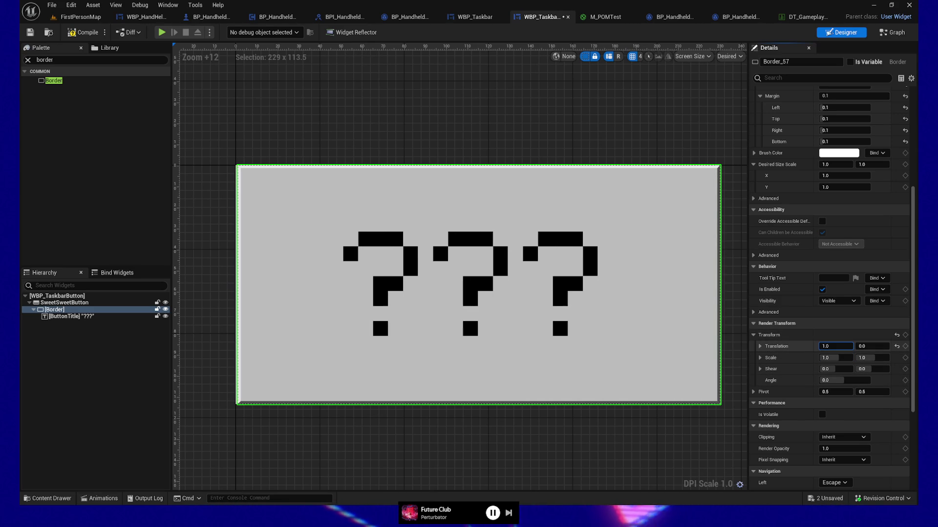
text(10)
key(Return)
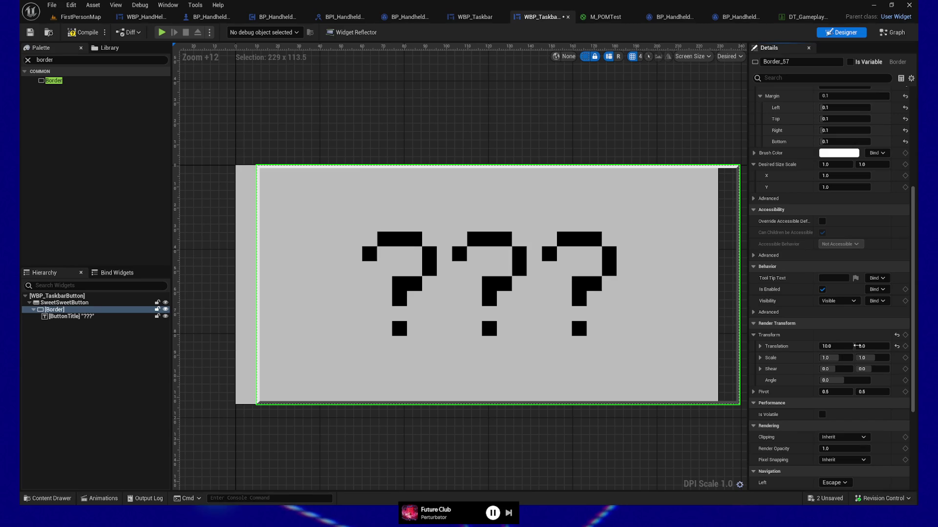
click(841, 347)
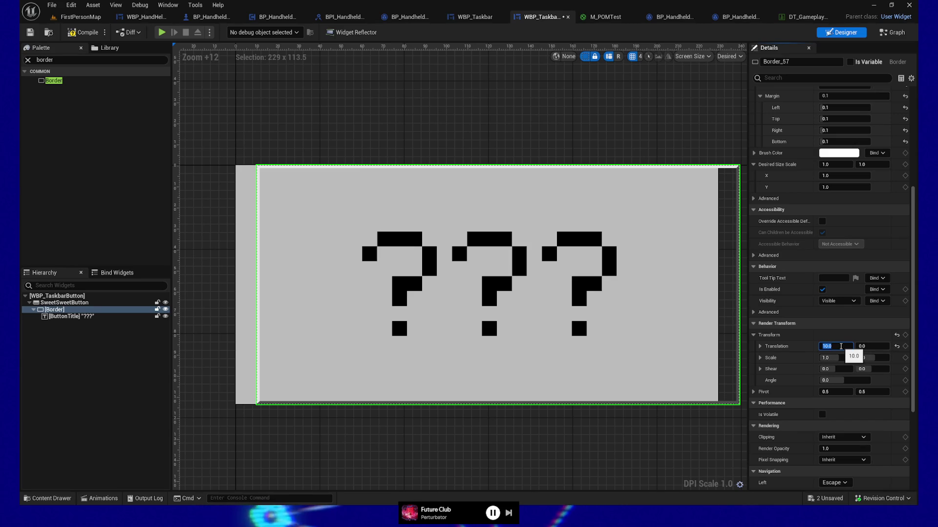
text(0)
key(Return)
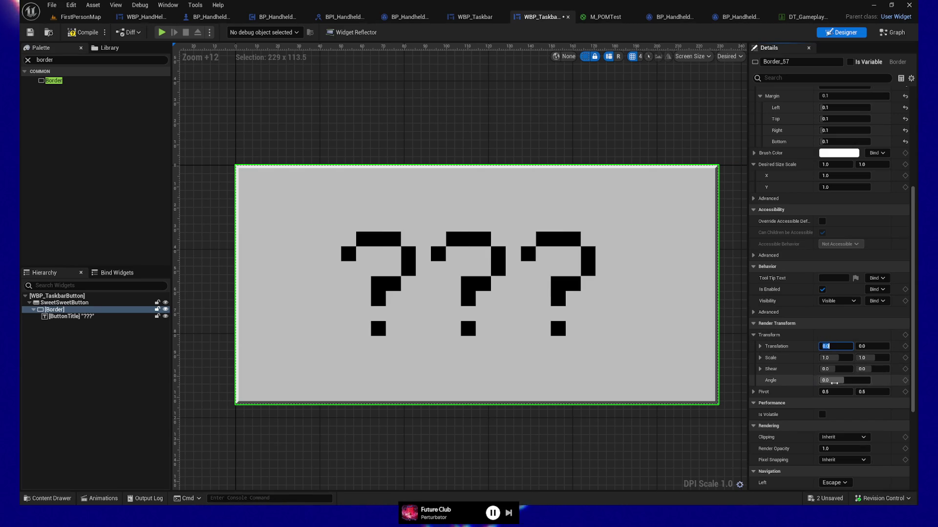
click(835, 380)
text(120)
key(Return)
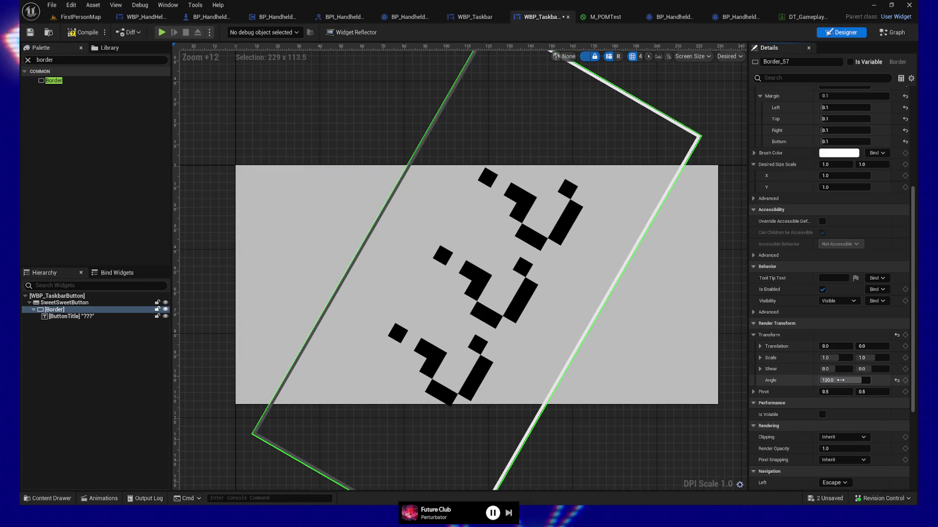
text(0)
key(Return)
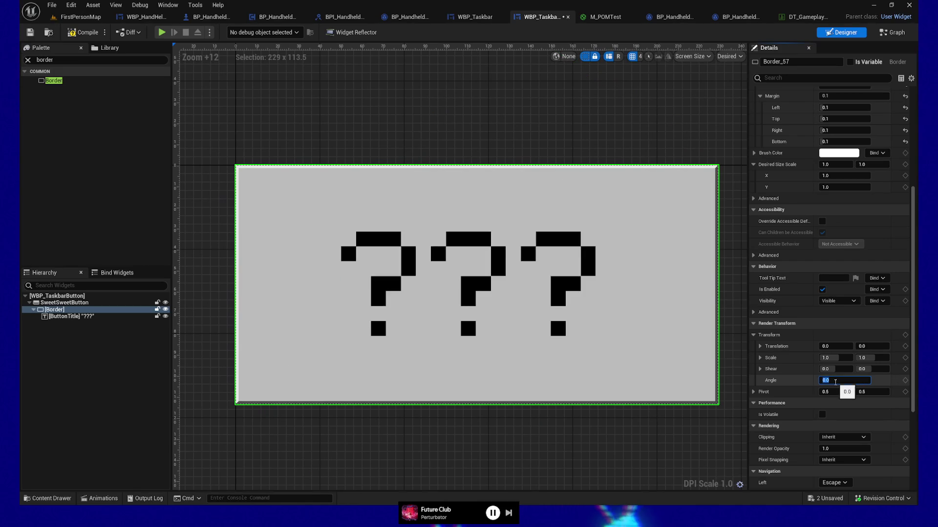
drag(835, 391, 875, 391)
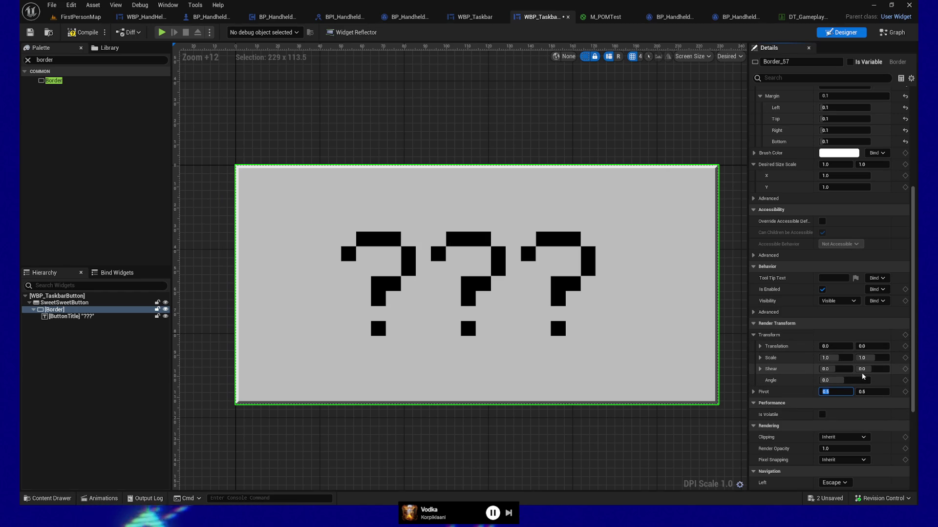
scroll(840, 390, down, 5)
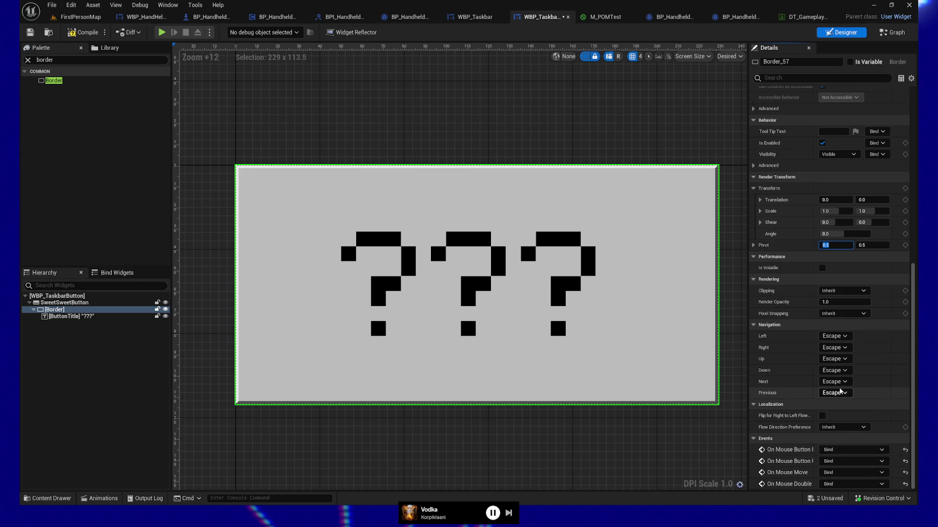
scroll(839, 387, up, 7)
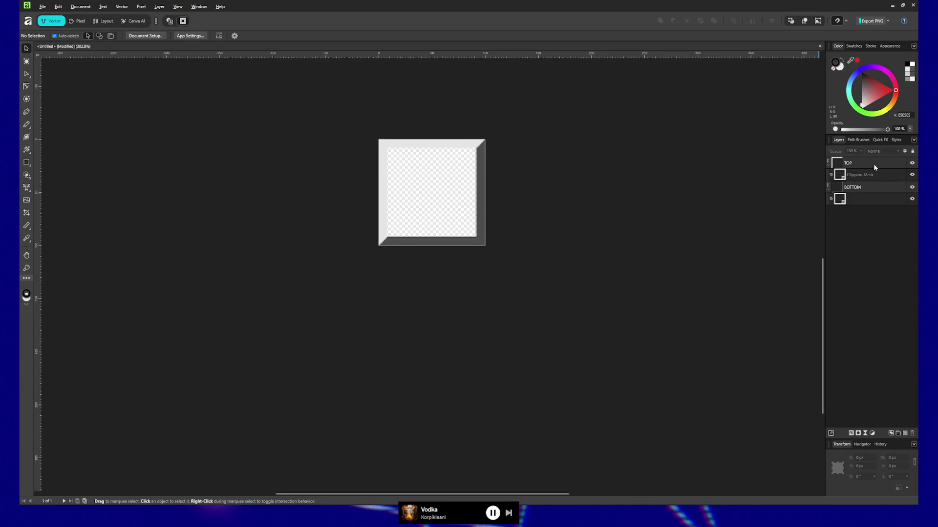
Group the TOP and BOTTOM bevel lines and name the group Outset
click(875, 166)
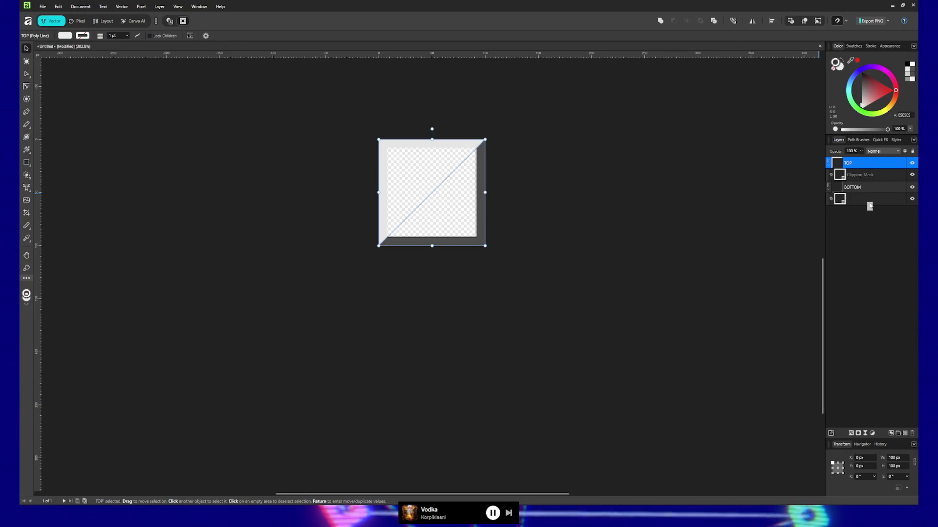
ctrl+click(868, 188)
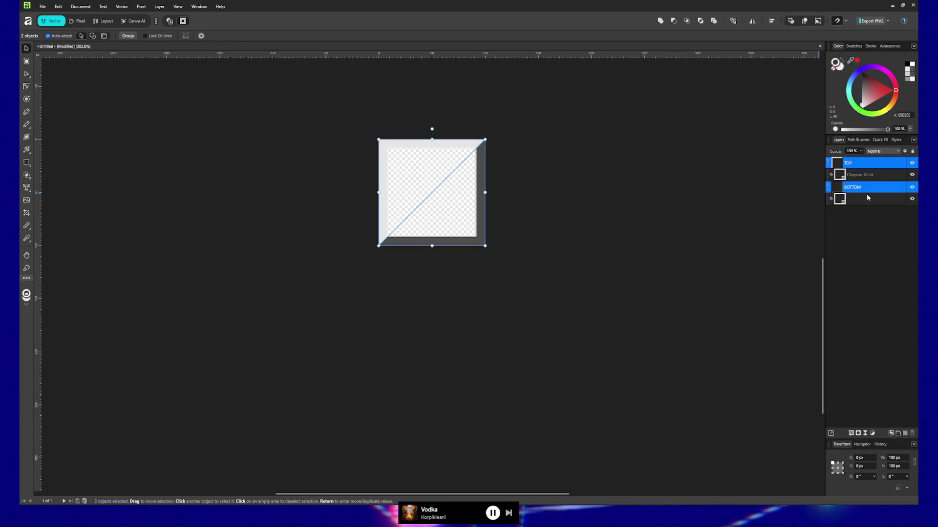
key(ctrl+g)
double_click(850, 163)
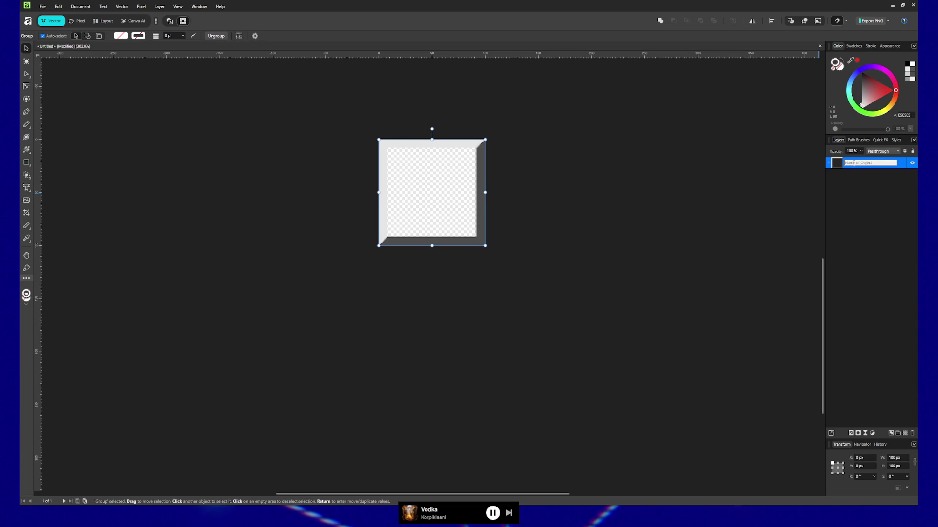
text(Outset)
key(Return)
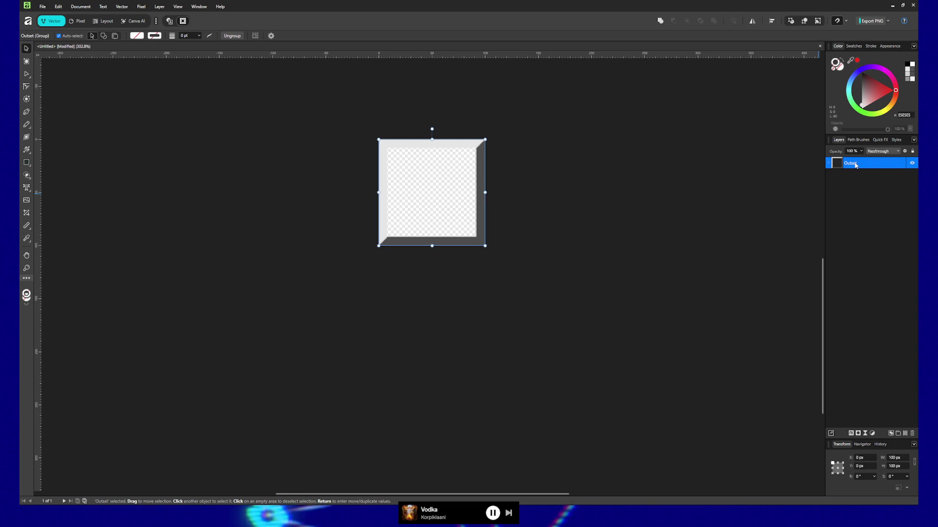
Duplicate the Outset group and name the copy Inset
key(ctrl+j)
double_click(855, 164)
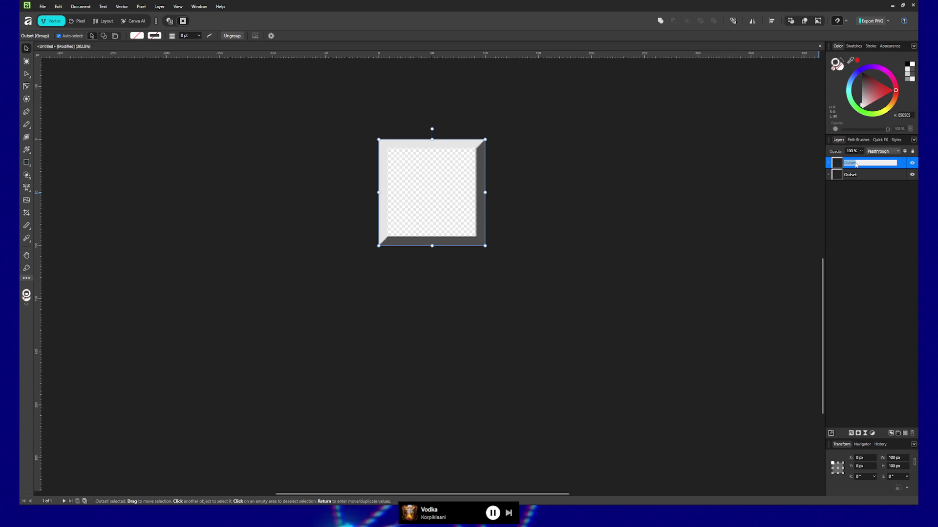
text(set)
key(Return)
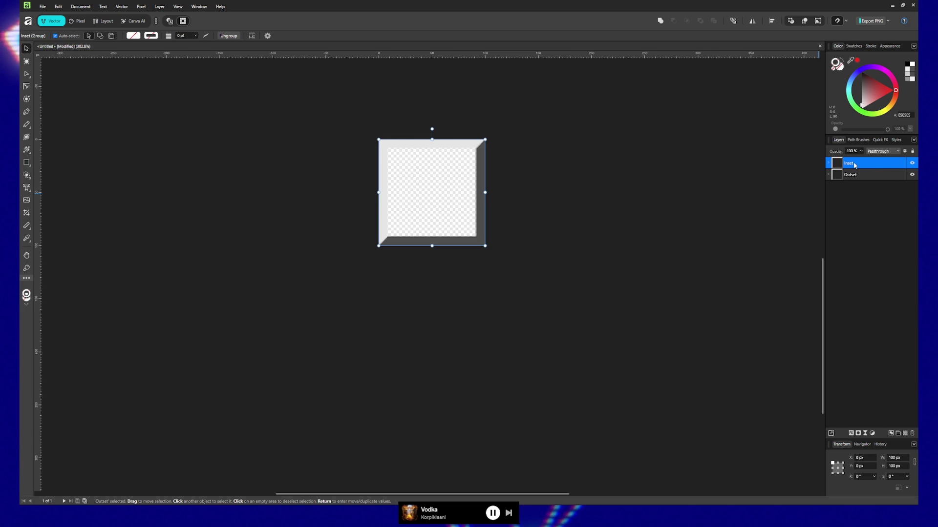
double_click(852, 163)
key(Return)
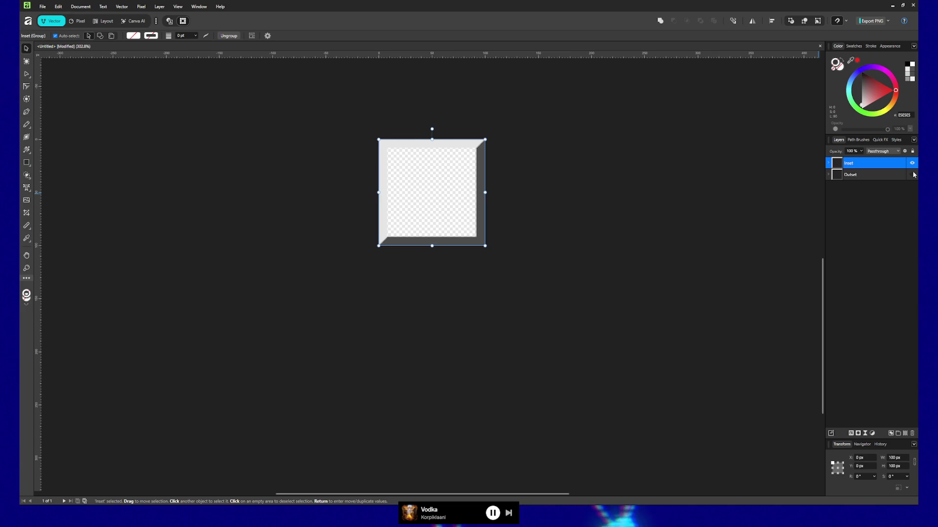
Rotate the Inset group's TOP and BOTTOM lines 180° for a sunken look
click(828, 163)
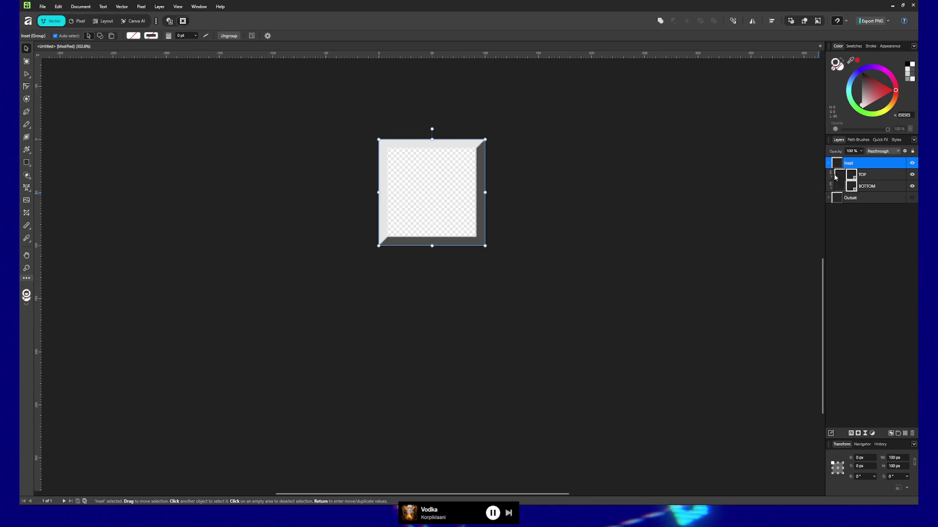
click(841, 177)
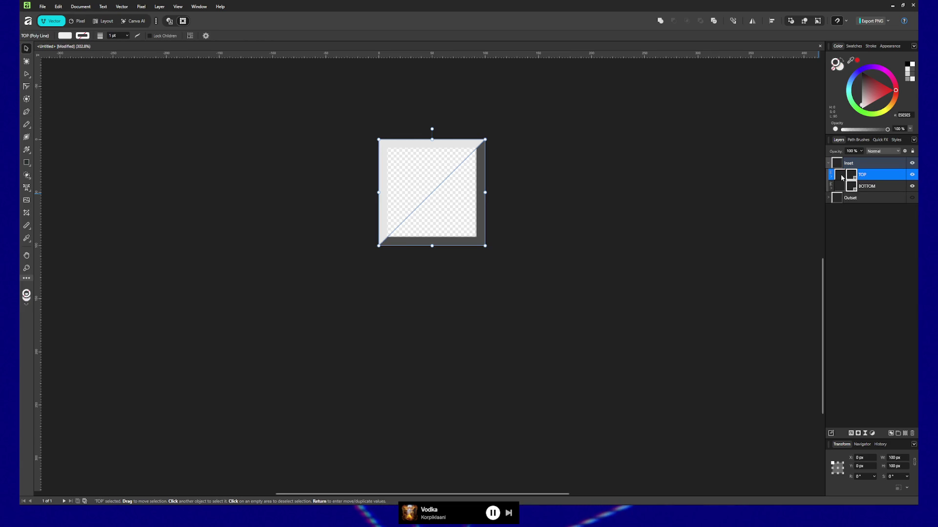
shift+click(875, 186)
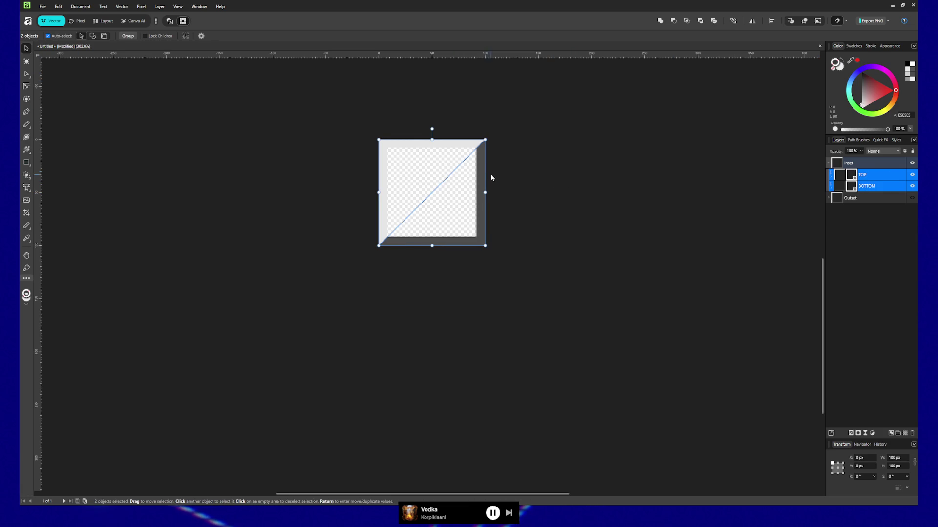
mouse_move(481, 138)
mouse_down()
mouse_move(503, 166)
mouse_move(483, 249)
mouse_move(436, 284)
mouse_move(358, 266)
mouse_up()
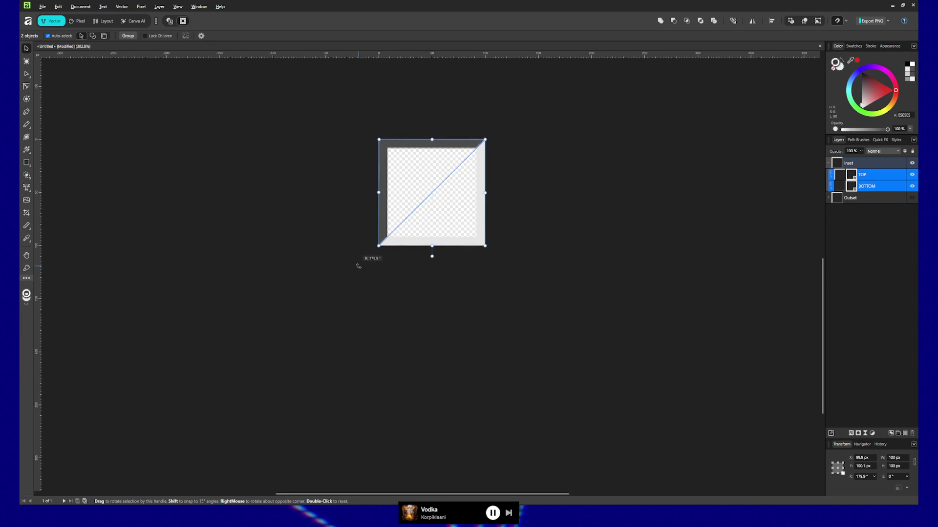
drag(357, 266, 360, 268)
click(572, 225)
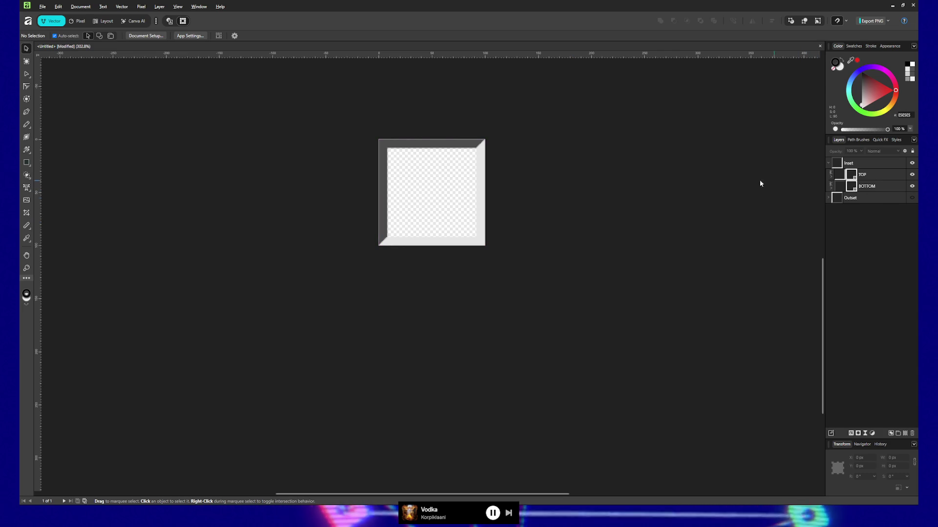
Export the inset bevel as an image
click(44, 7)
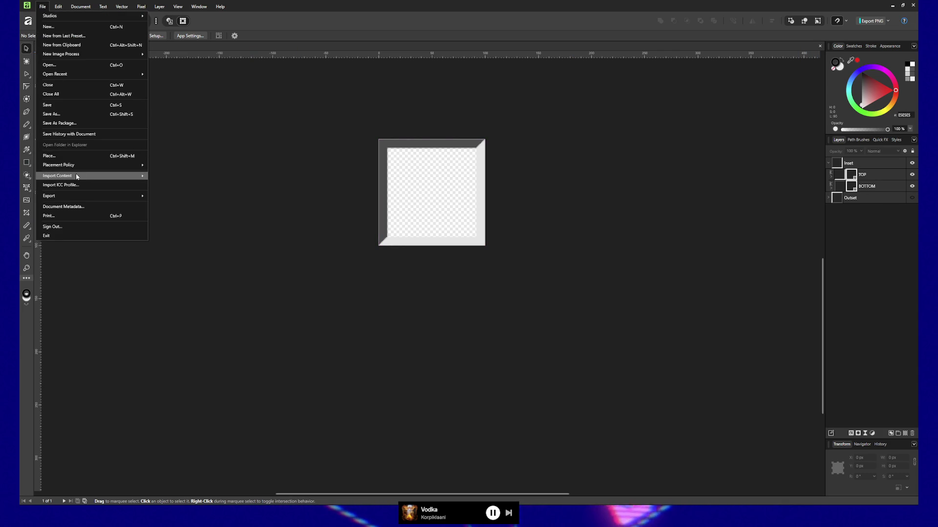
mouse_move(78, 195)
click(150, 200)
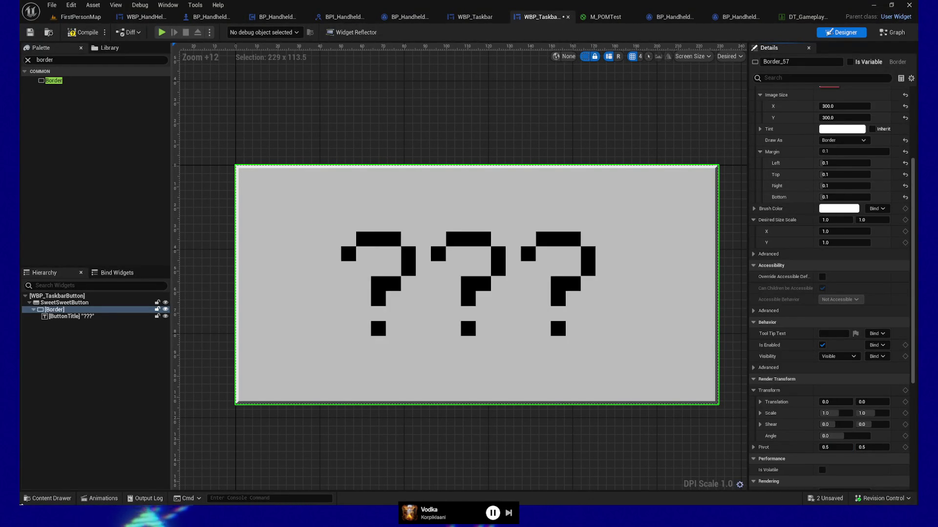
Import the exported inset bevel PNG into the UI folder and rename it T_W95Border_Inset
click(47, 498)
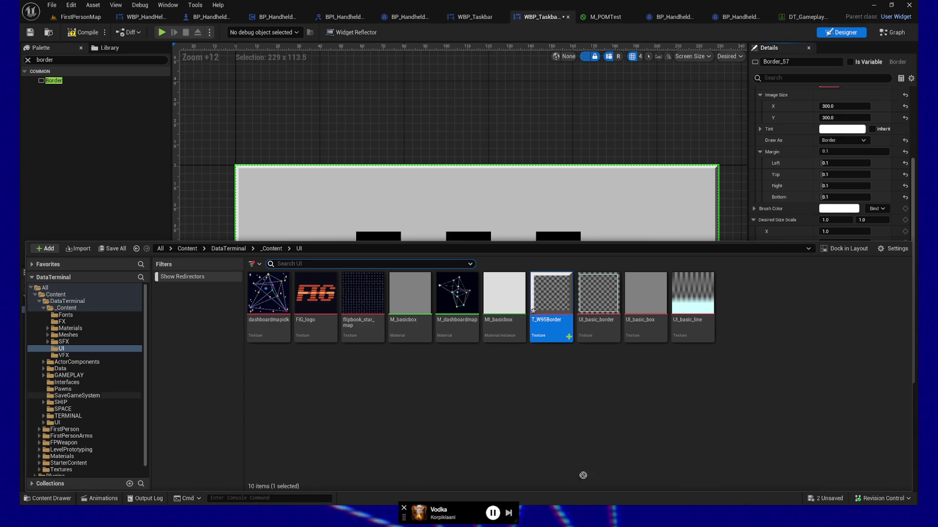
drag(498, 383, 556, 380)
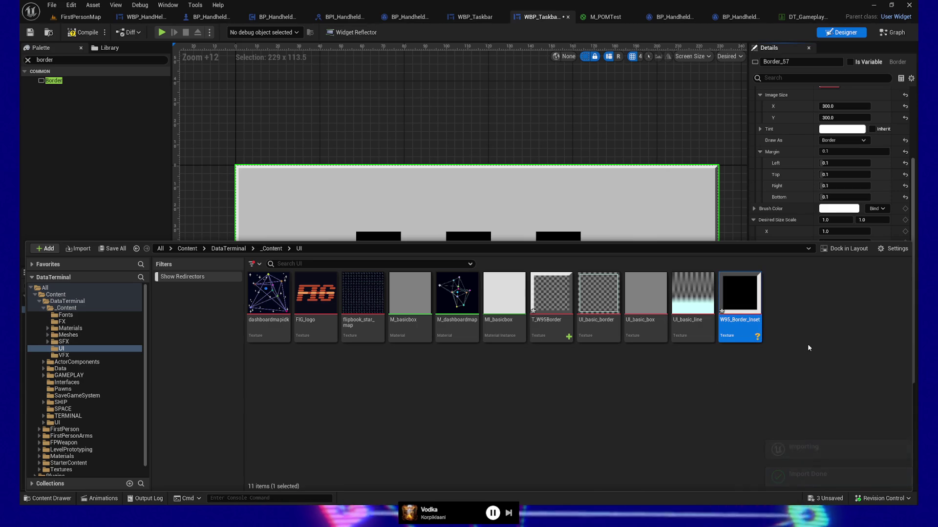
key(F2)
key(Home)
text(T_)
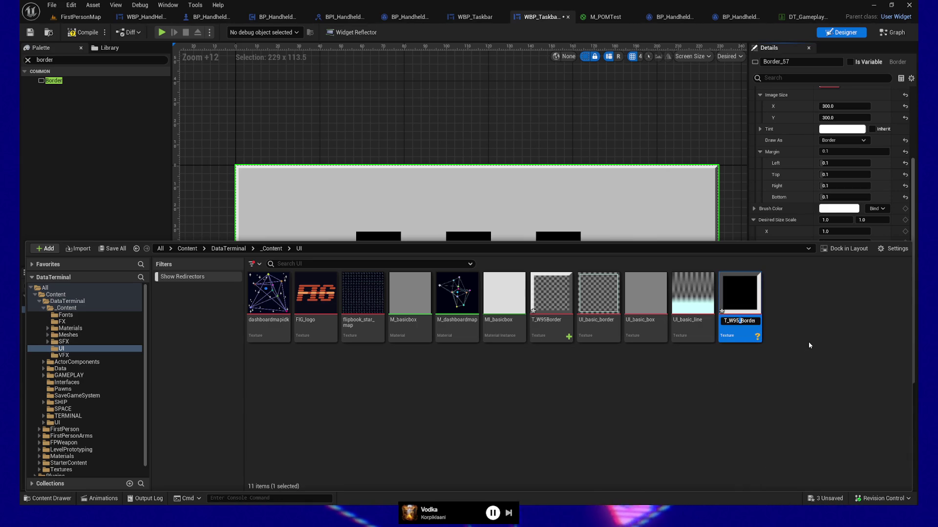
key(Delete)
key(End)
key(Return)
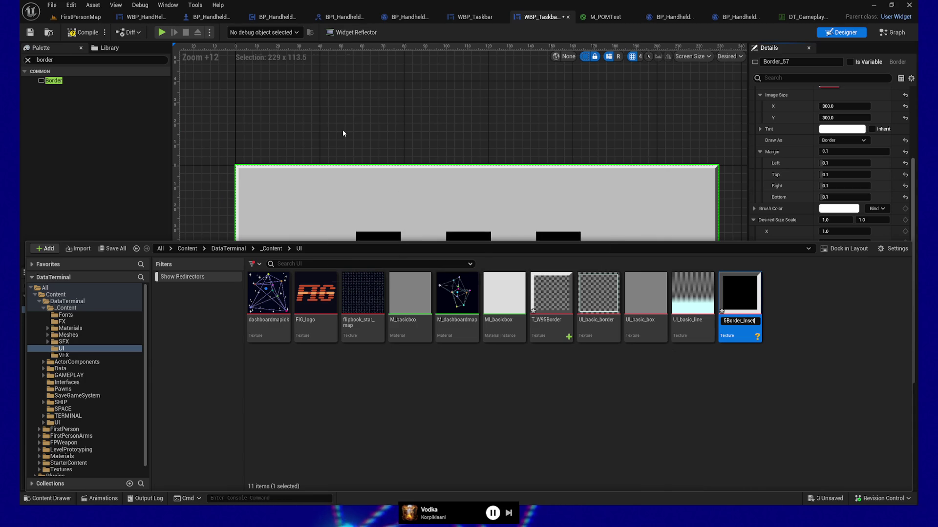
double_click(606, 292)
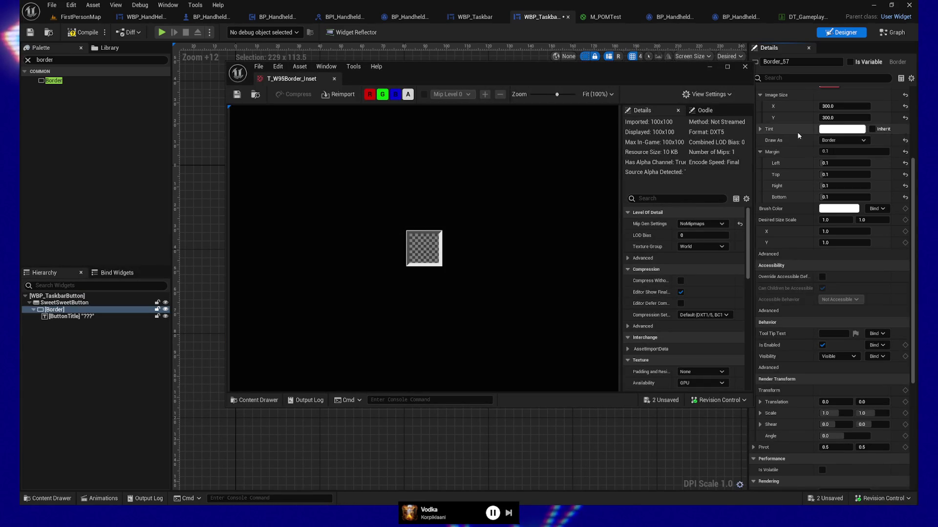
Give T_W95Border_Inset the UI texture group and Nearest filter, then save it
scroll(800, 132, up, 5)
scroll(805, 182, up, 2)
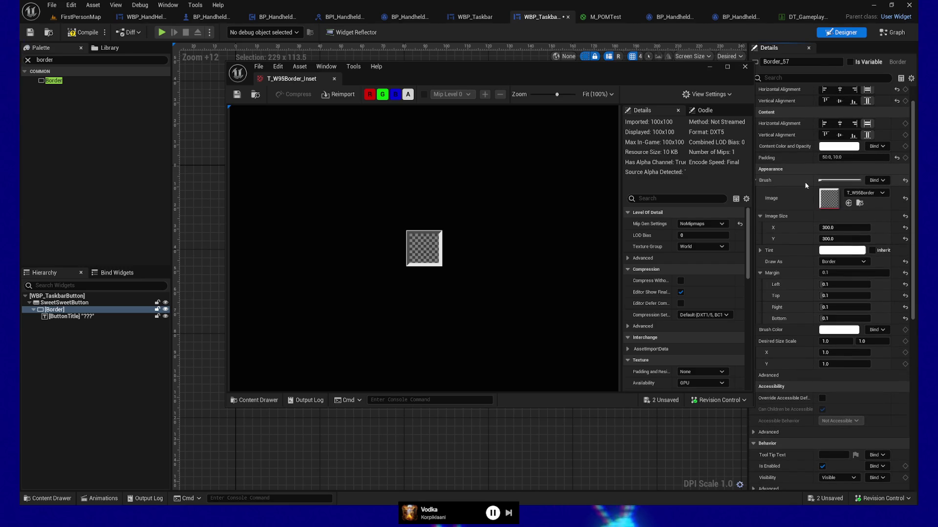
click(698, 246)
click(688, 389)
scroll(683, 337, down, 5)
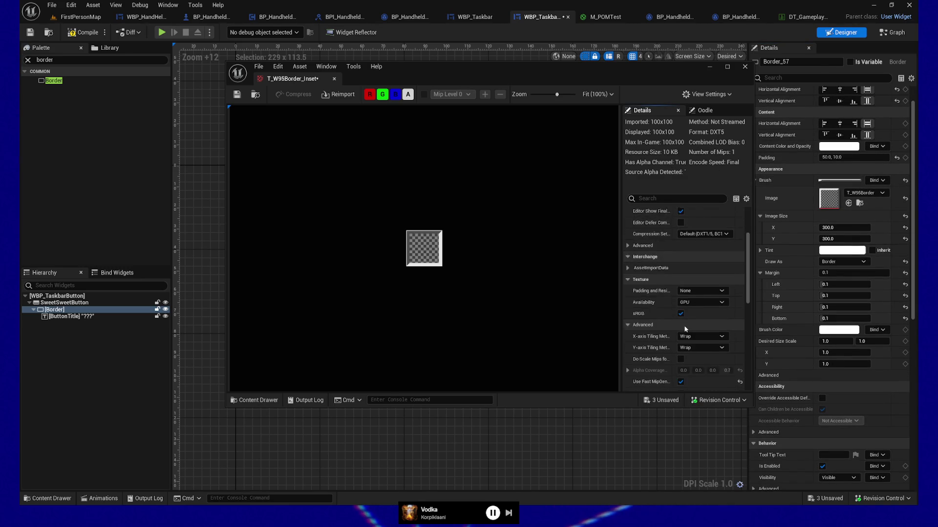
click(703, 337)
click(708, 345)
click(237, 94)
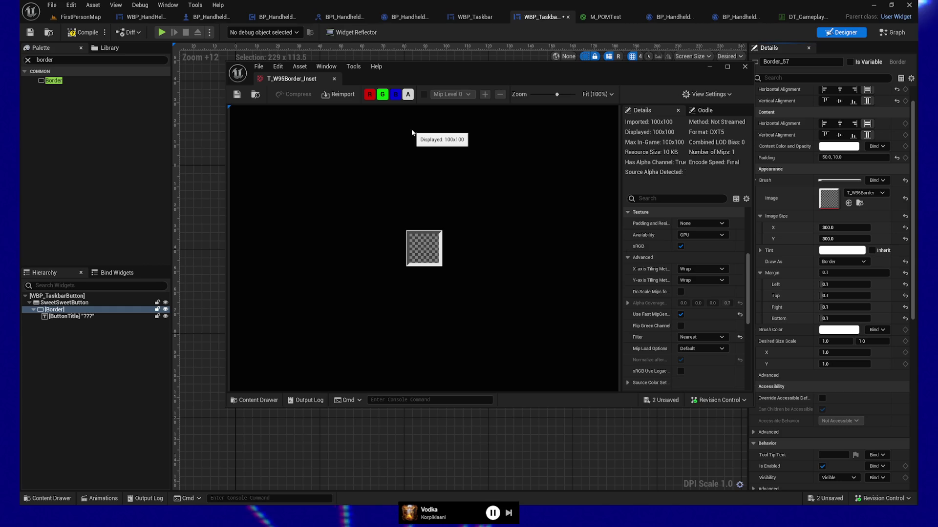
click(744, 68)
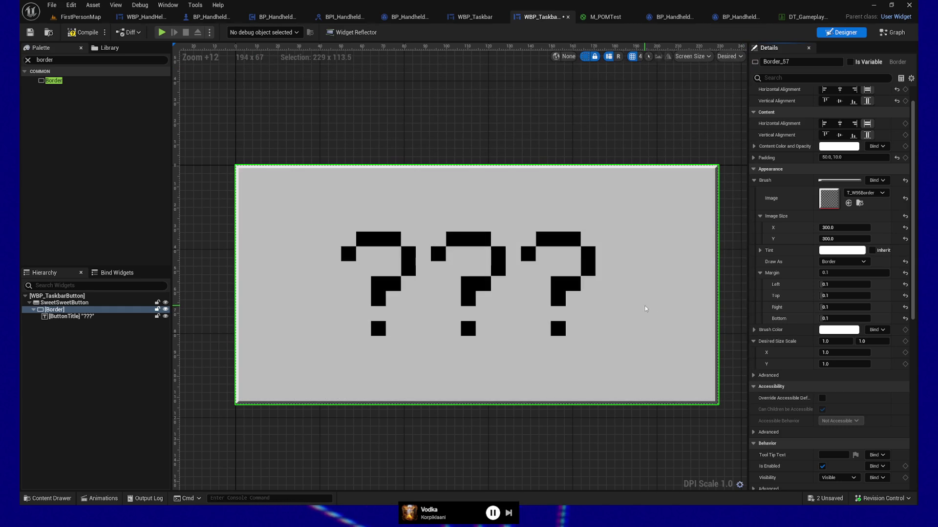
Set the Border brush's Image Size to 100 by 100
click(856, 230)
text(0)
key(Tab)
text(100)
key(Return)
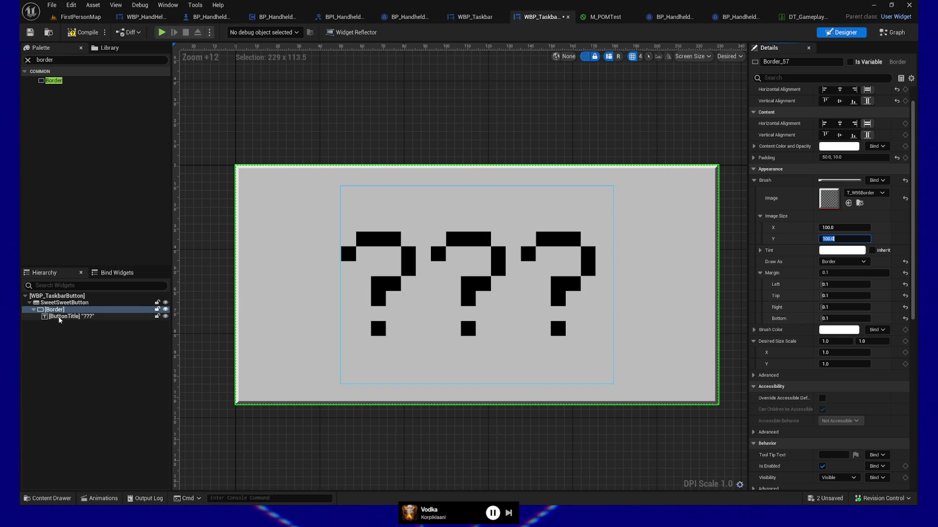
click(59, 318)
Wrap the ButtonTitle text in a Horizontal Box
right_click(60, 320)
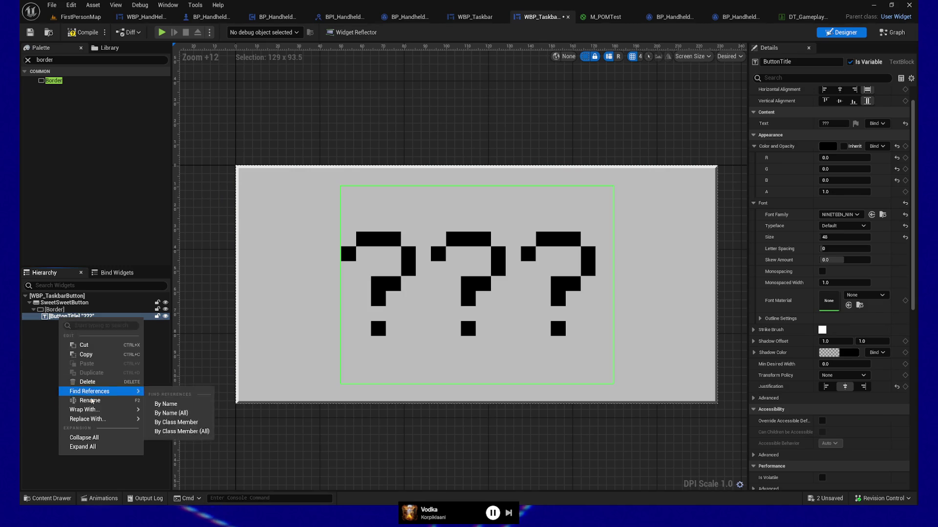
mouse_move(102, 414)
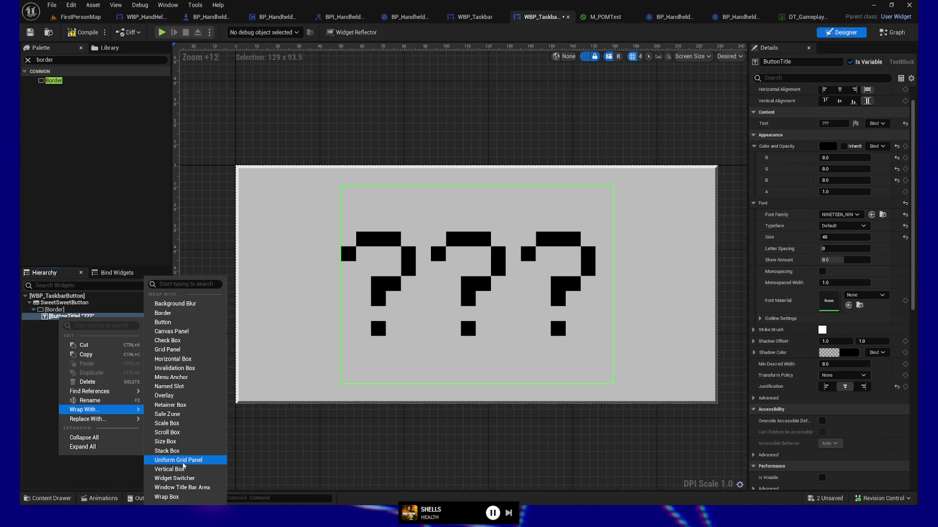
click(173, 359)
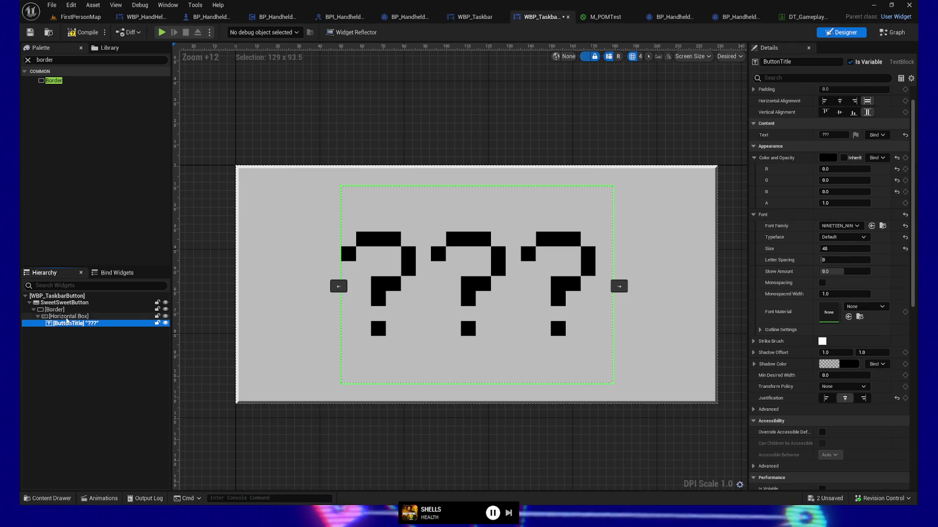
click(67, 317)
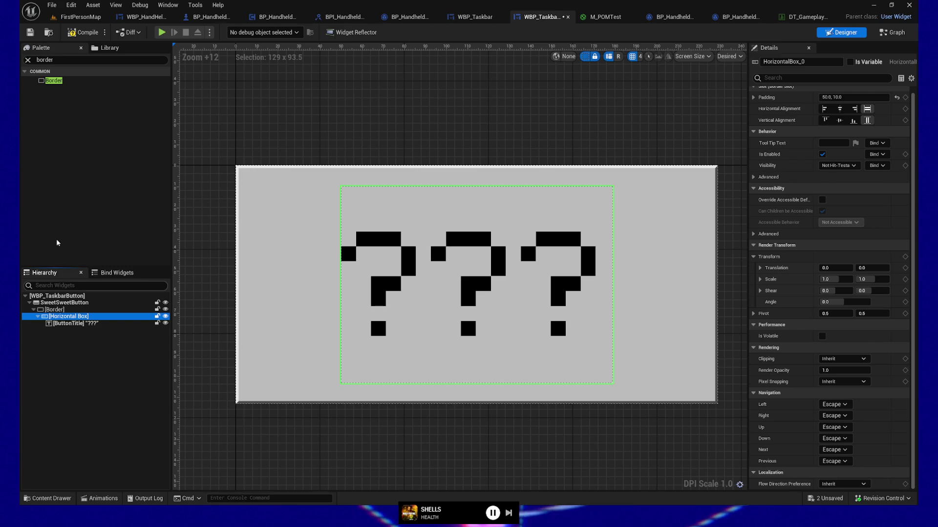
Add an Image widget from the Palette into the Horizontal Box
right_click(58, 318)
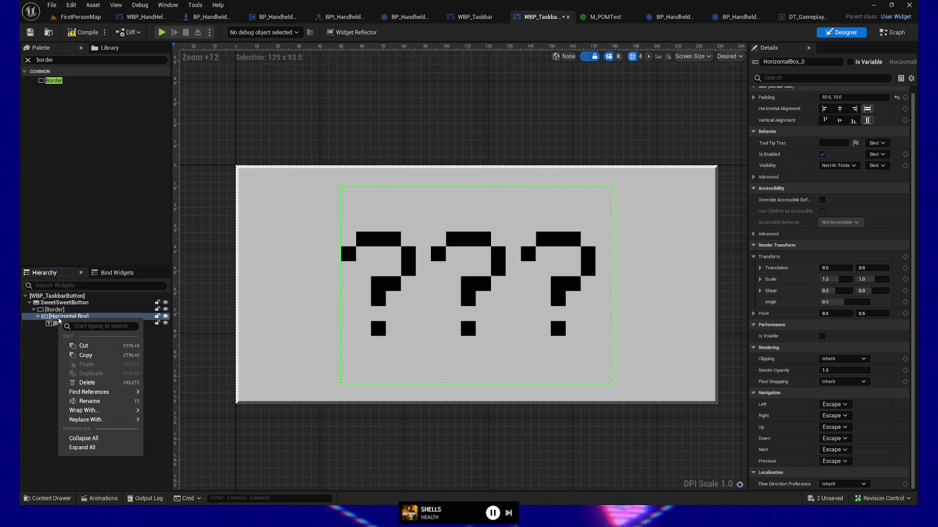
click(55, 60)
click(28, 60)
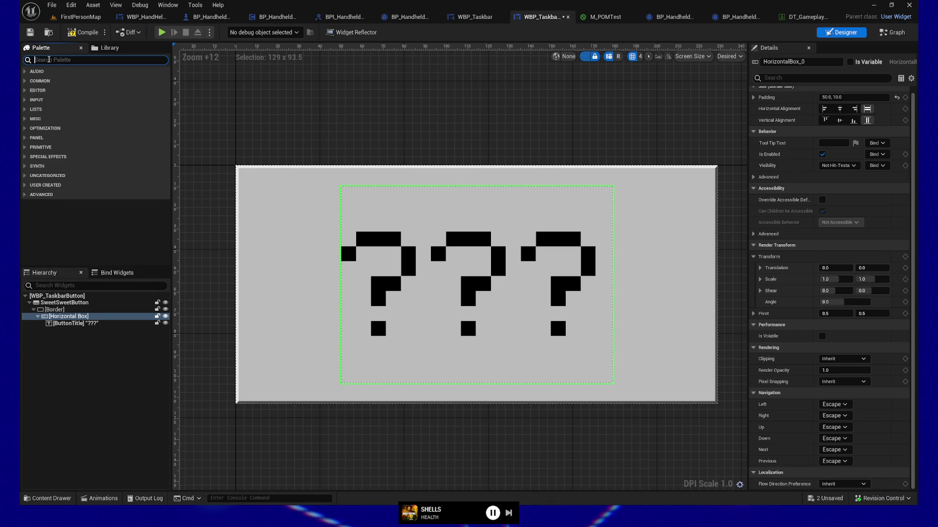
text(Image)
mouse_move(52, 81)
mouse_down()
mouse_move(57, 279)
mouse_move(71, 330)
mouse_up()
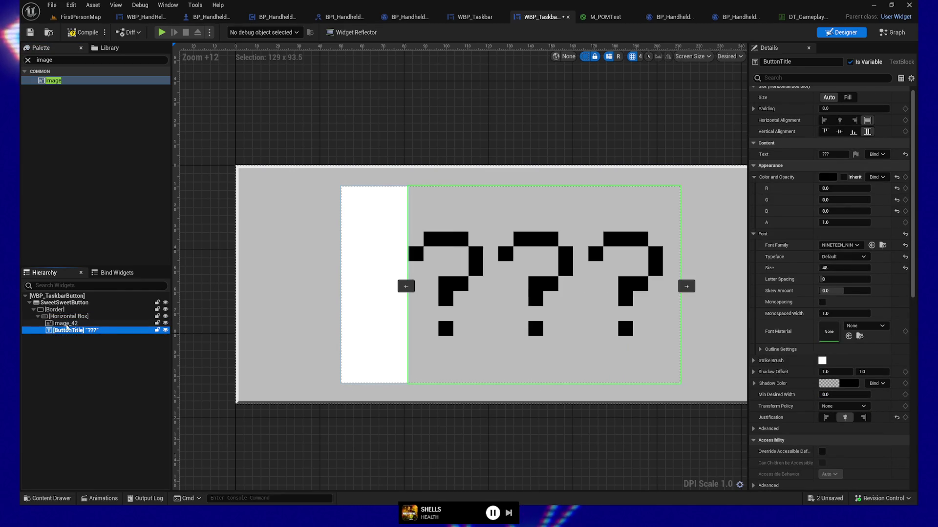
Add a Spacer to the Horizontal Box and move ButtonTitle below it
click(61, 323)
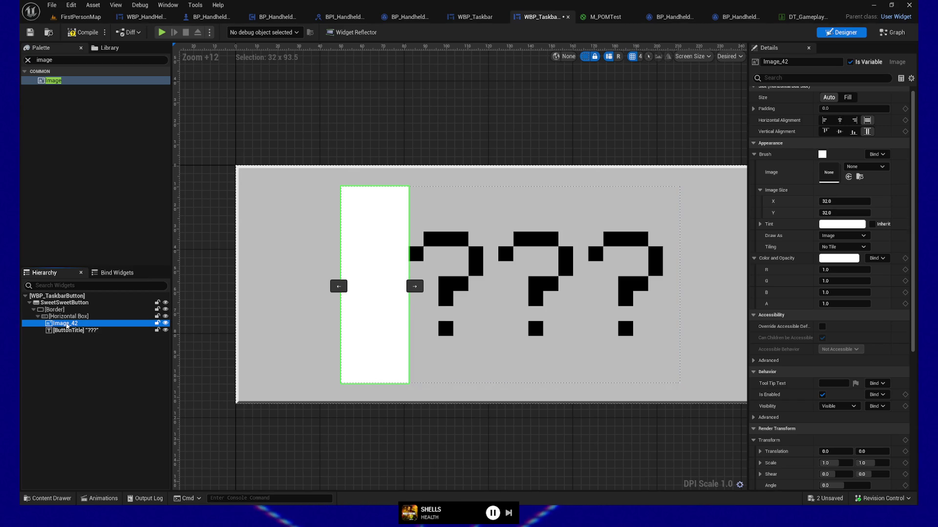
click(28, 60)
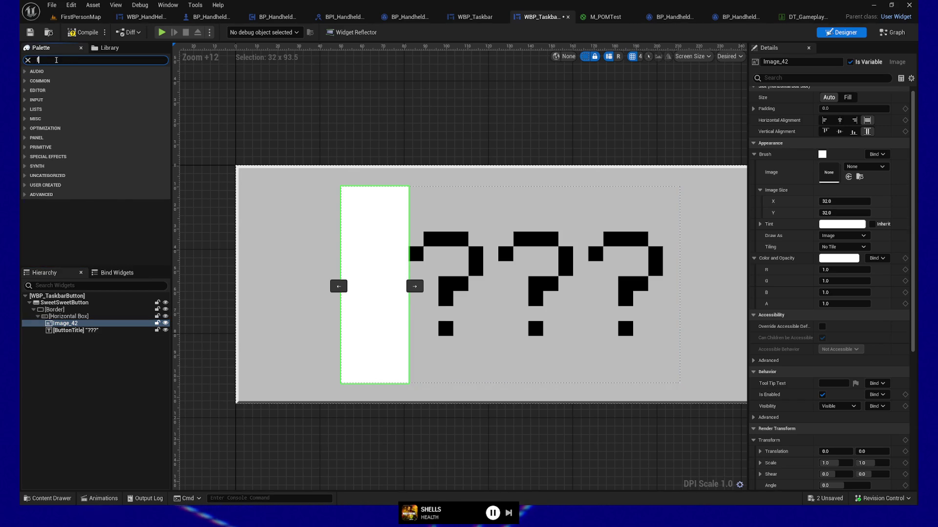
key(BackSpace)
text(e)
drag(53, 81, 65, 332)
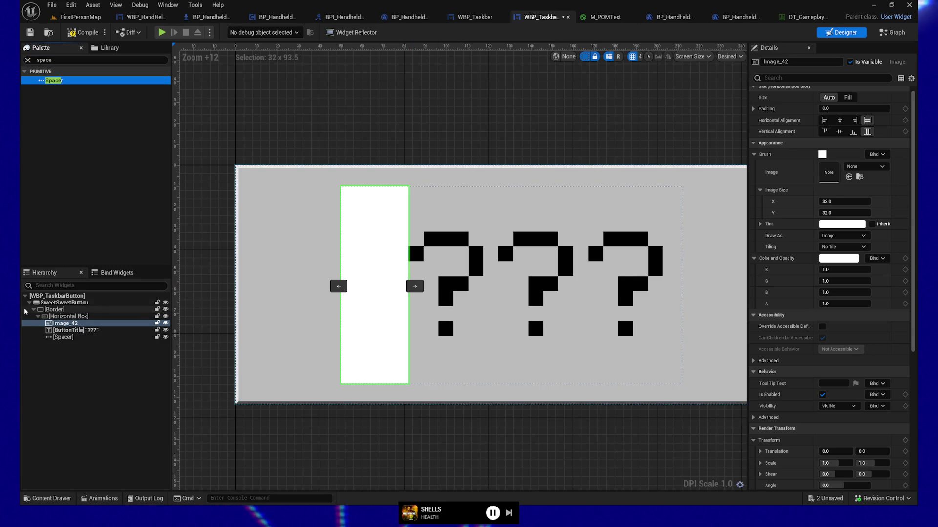
drag(61, 331, 68, 340)
Set the Spacer's Size X to 5
click(63, 330)
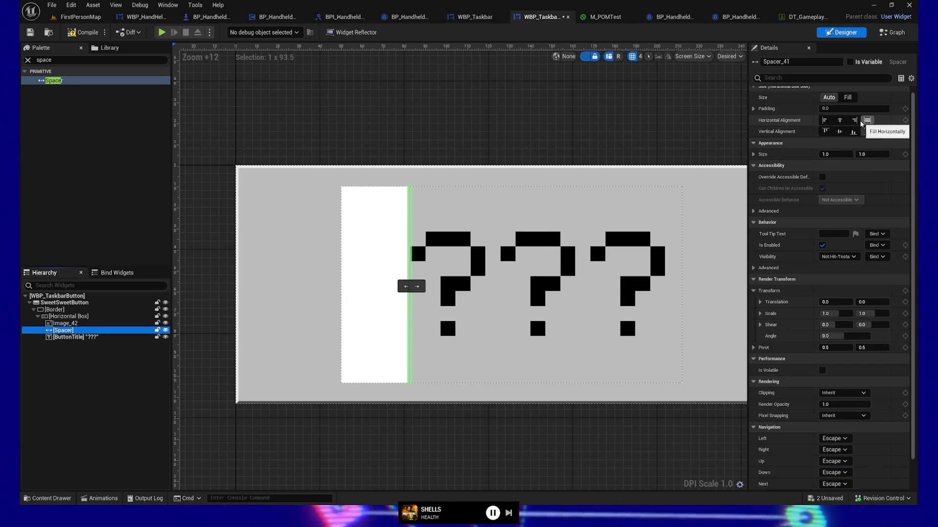
click(836, 154)
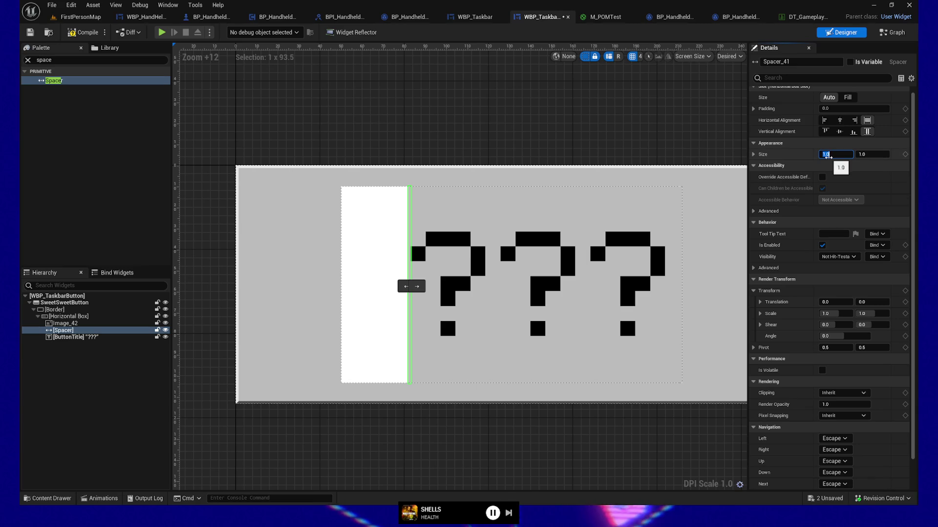
click(800, 160)
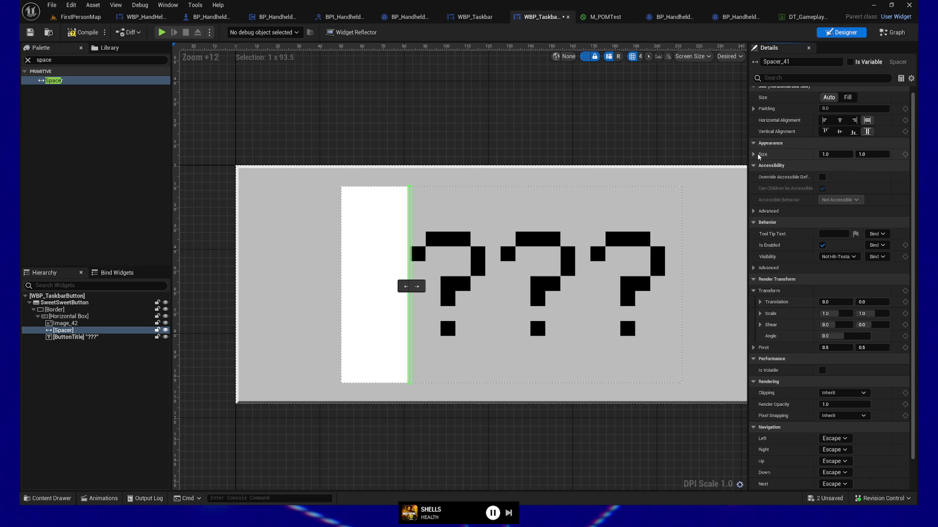
click(836, 154)
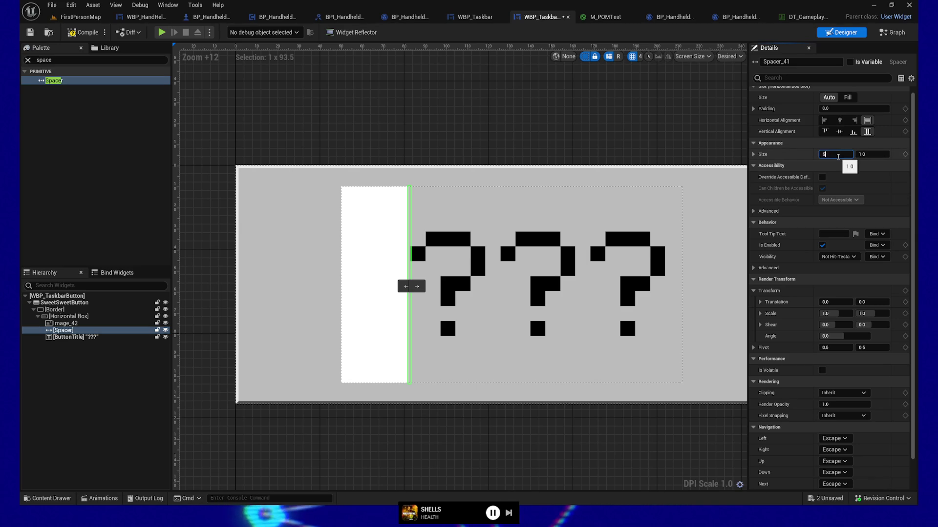
text(5)
key(Return)
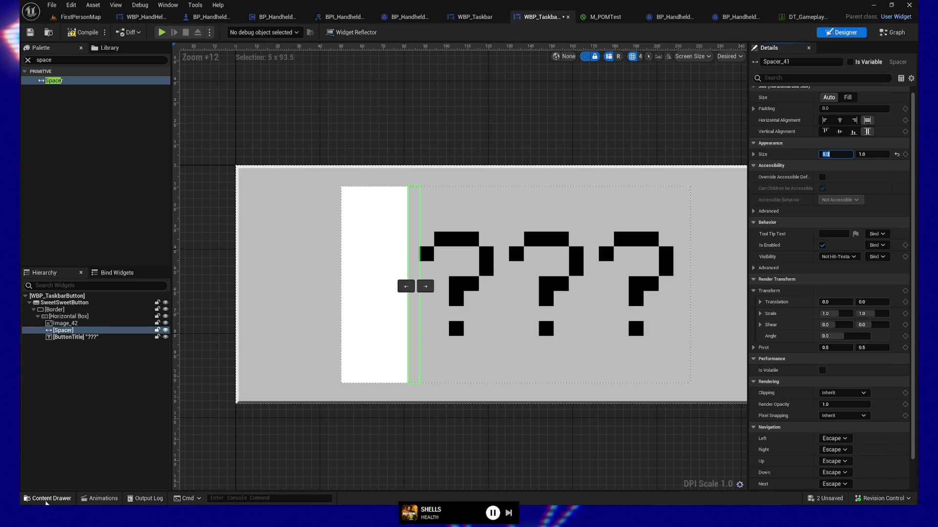
click(48, 499)
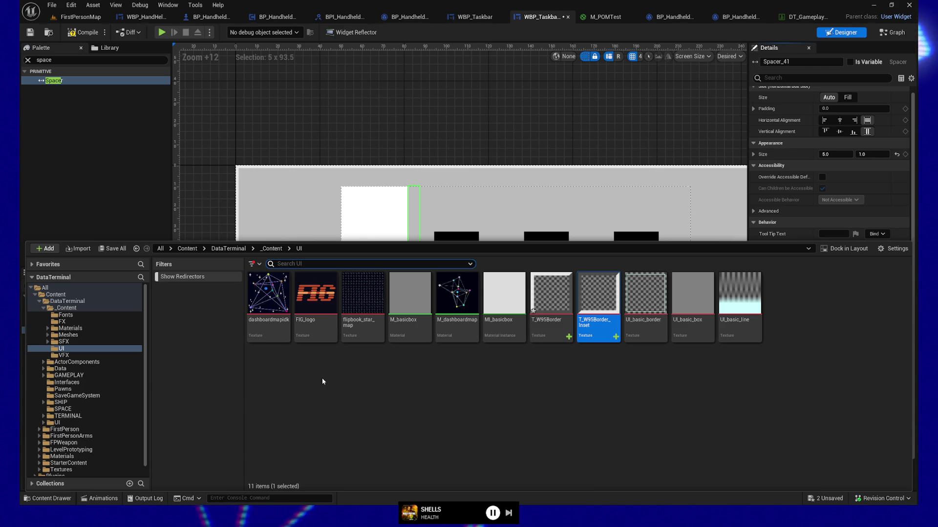
Select FIG_logo in the UI folder and assign it as Image_42's brush image
mouse_move(277, 324)
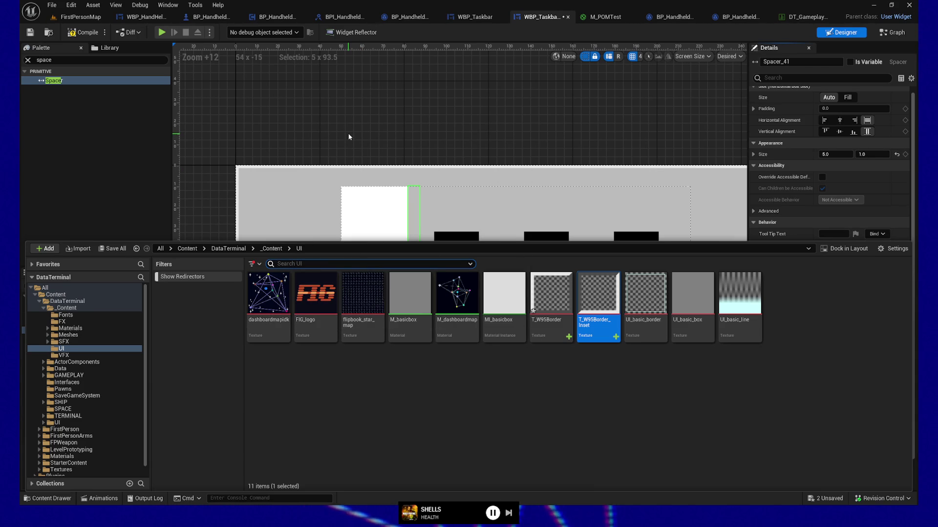
click(348, 136)
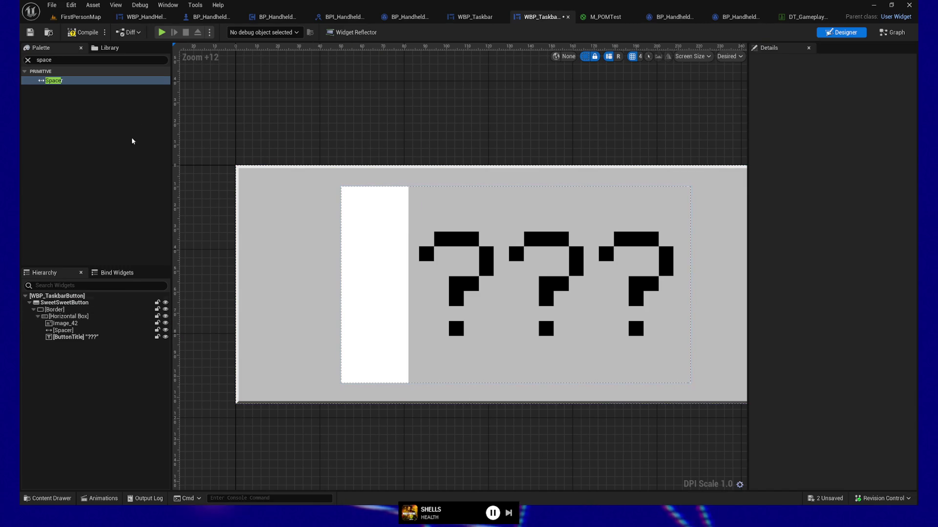
click(51, 498)
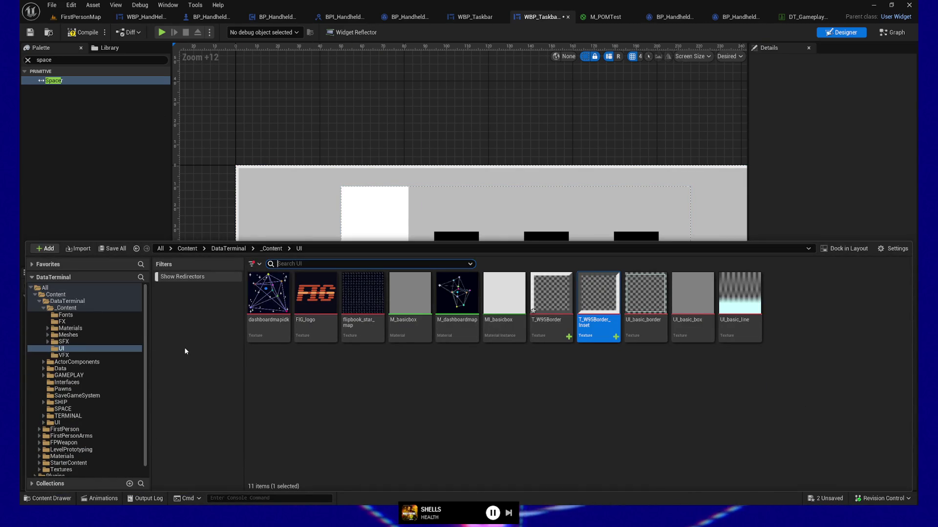
click(271, 248)
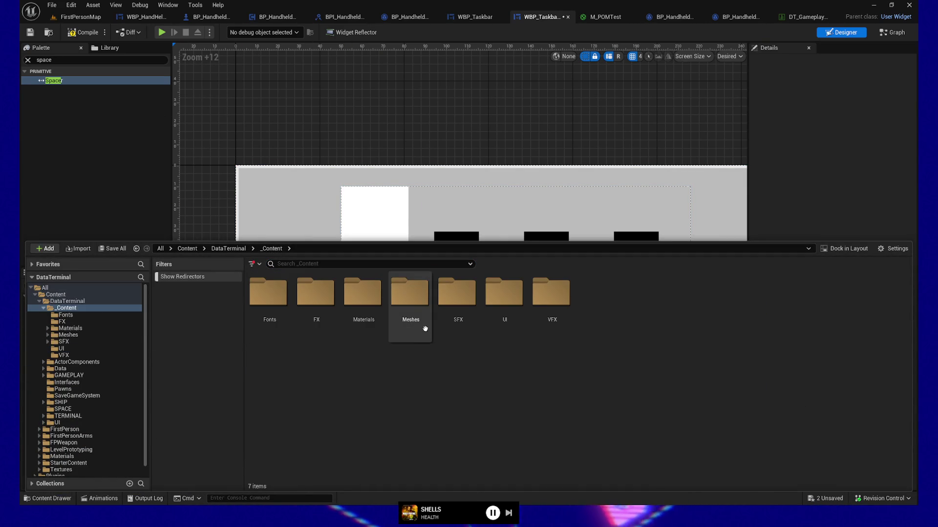
double_click(500, 299)
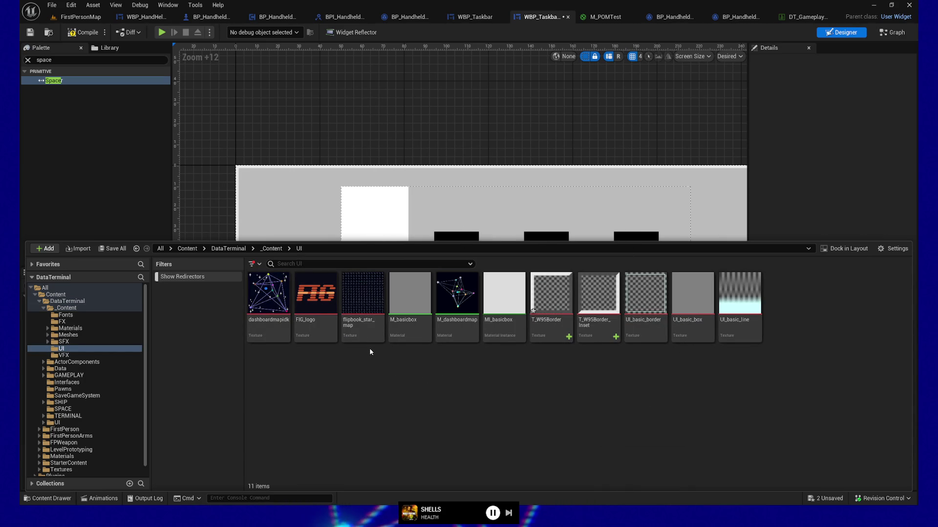
click(308, 312)
click(342, 130)
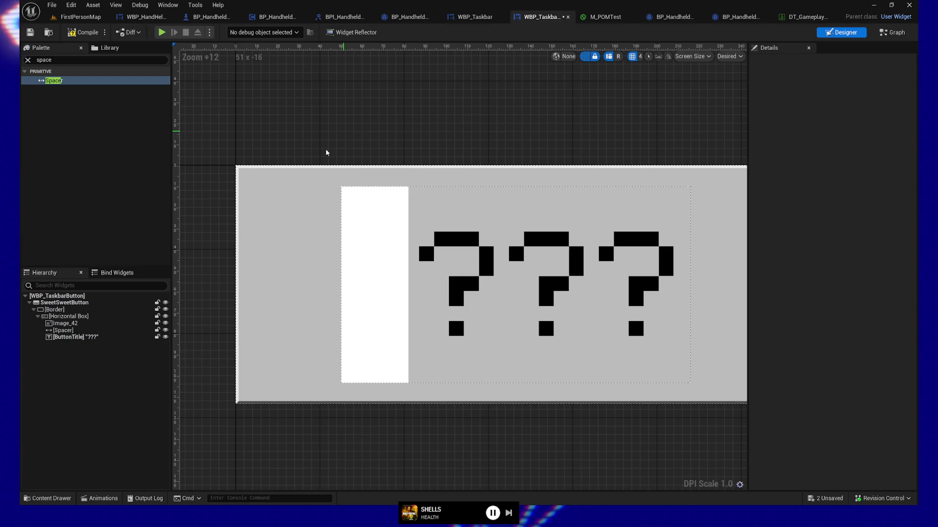
click(76, 324)
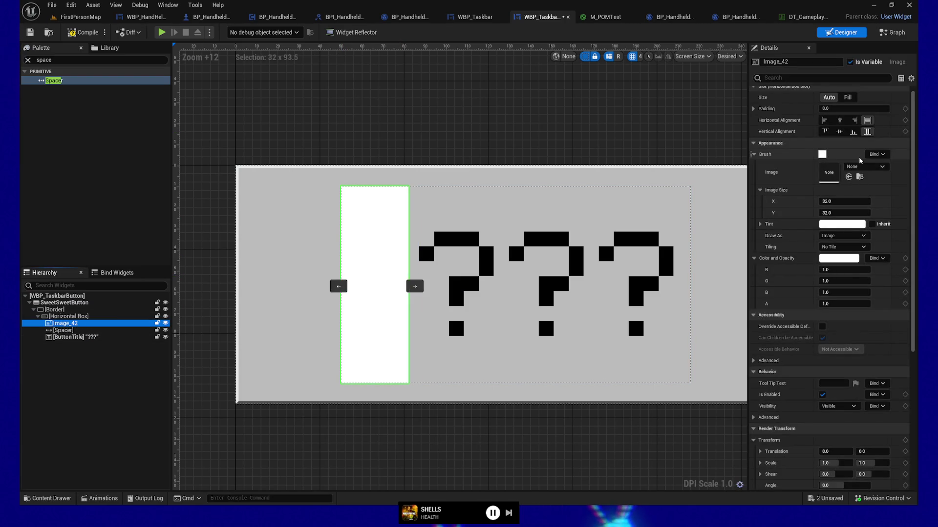
click(850, 177)
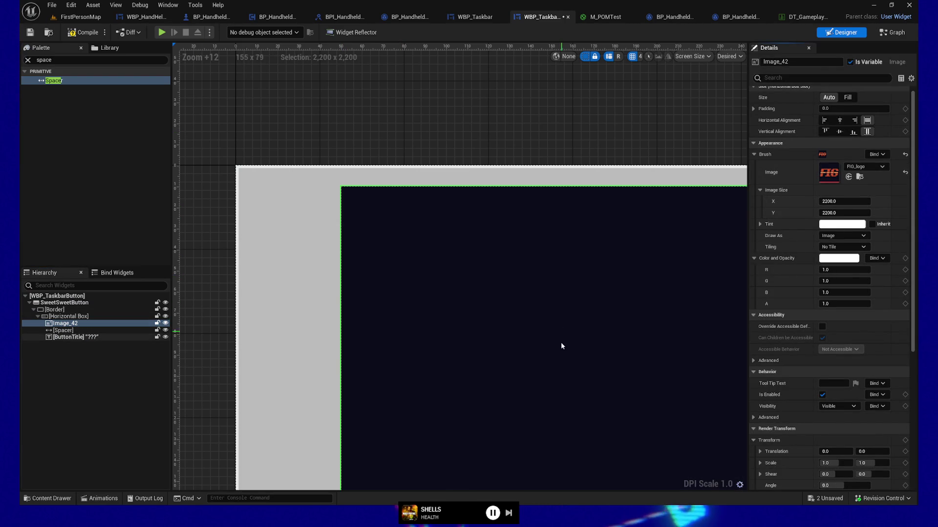